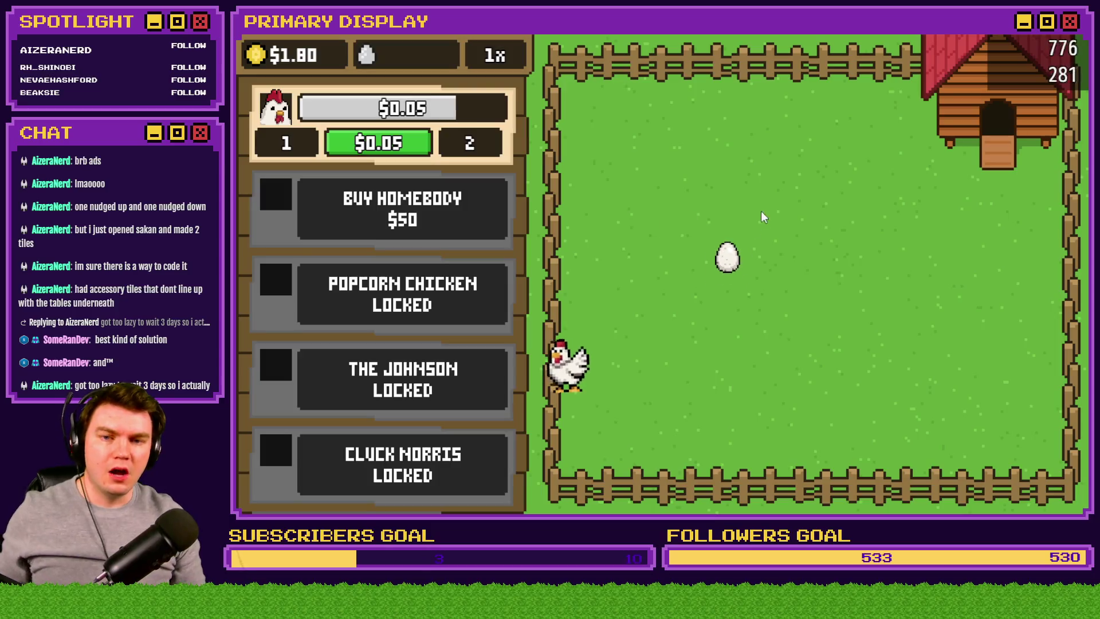
- Close the playtest and open common event 0014 eggInteractions in the Database
{"action": "left_click", "coordinate": [1026, 57]}
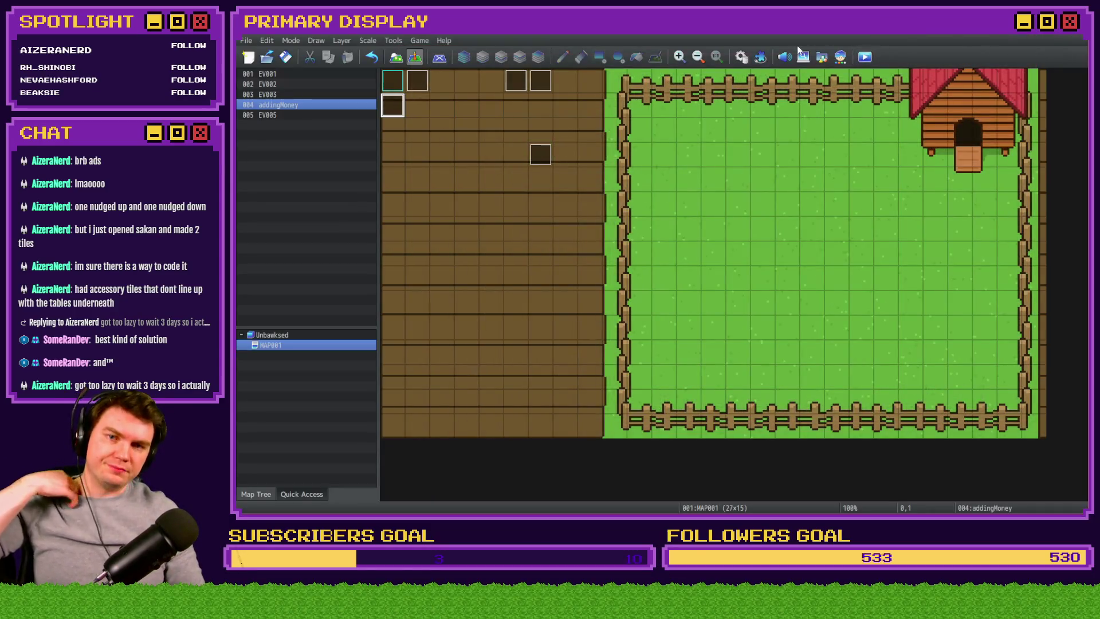
{"action": "left_click", "coordinate": [741, 57]}
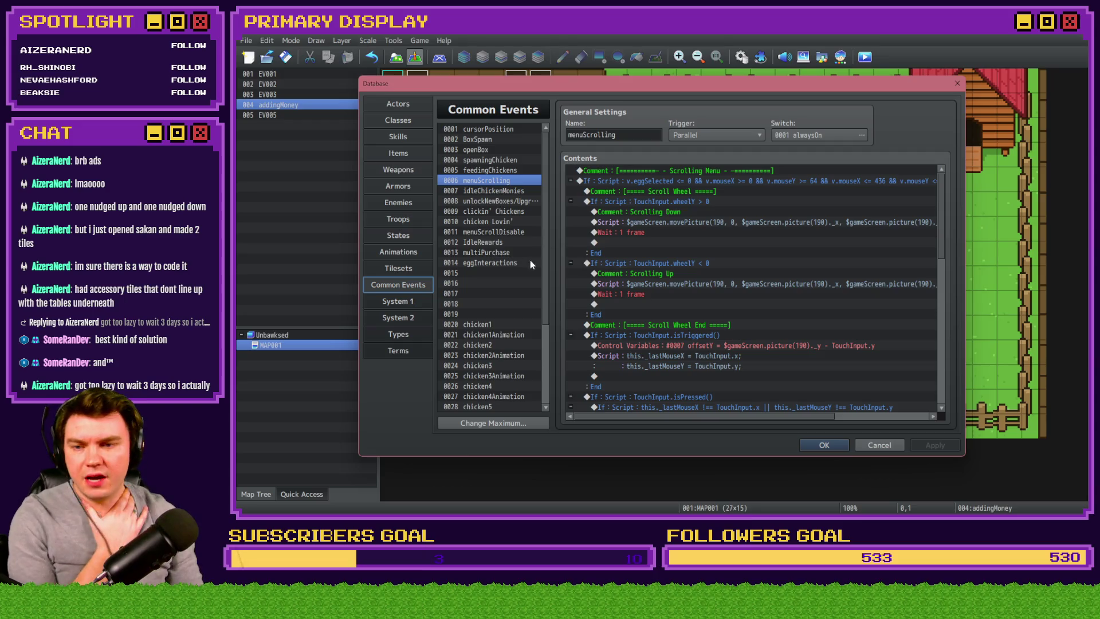
{"action": "left_click", "coordinate": [493, 263]}
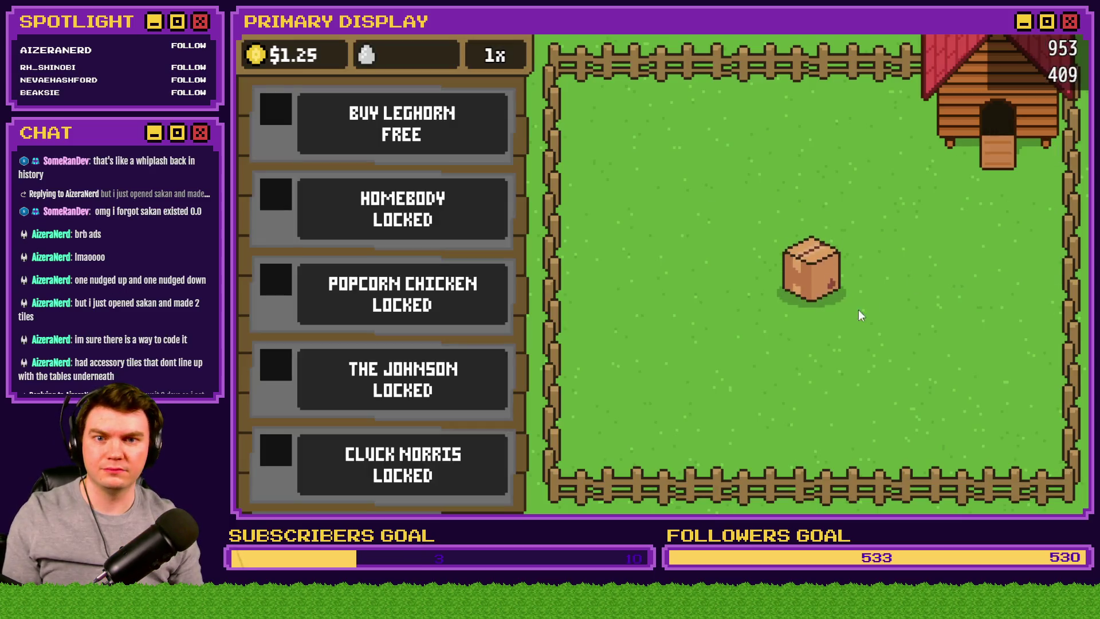
- In the playtest, open the Leghorn crate and collect an egg, then reopen the Database
{"action": "left_click", "coordinate": [824, 280]}
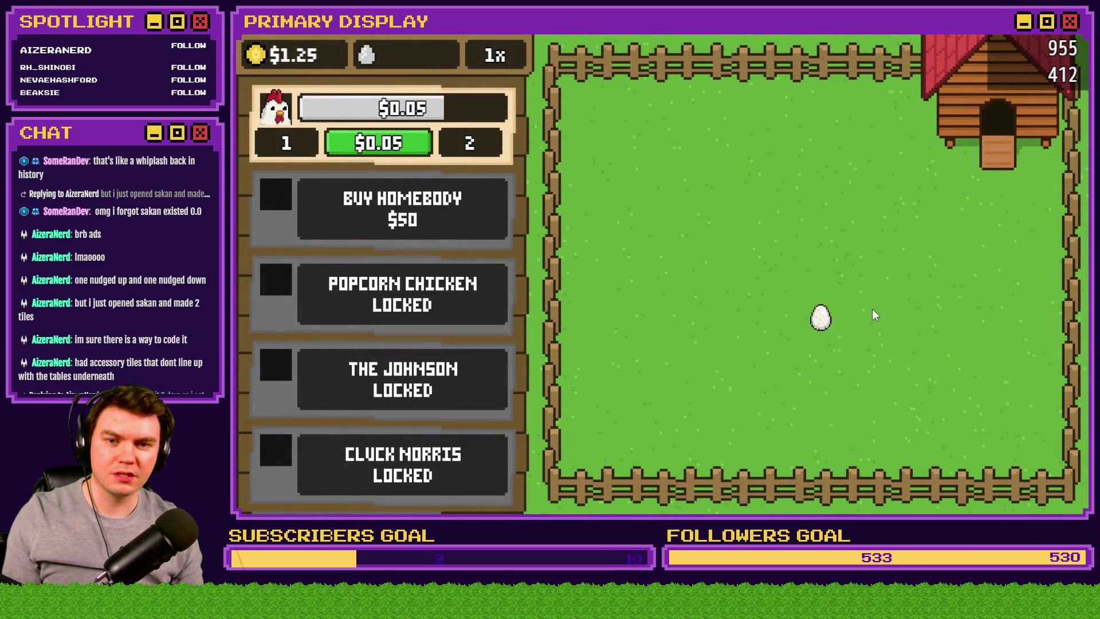
{"action": "left_click", "coordinate": [823, 321]}
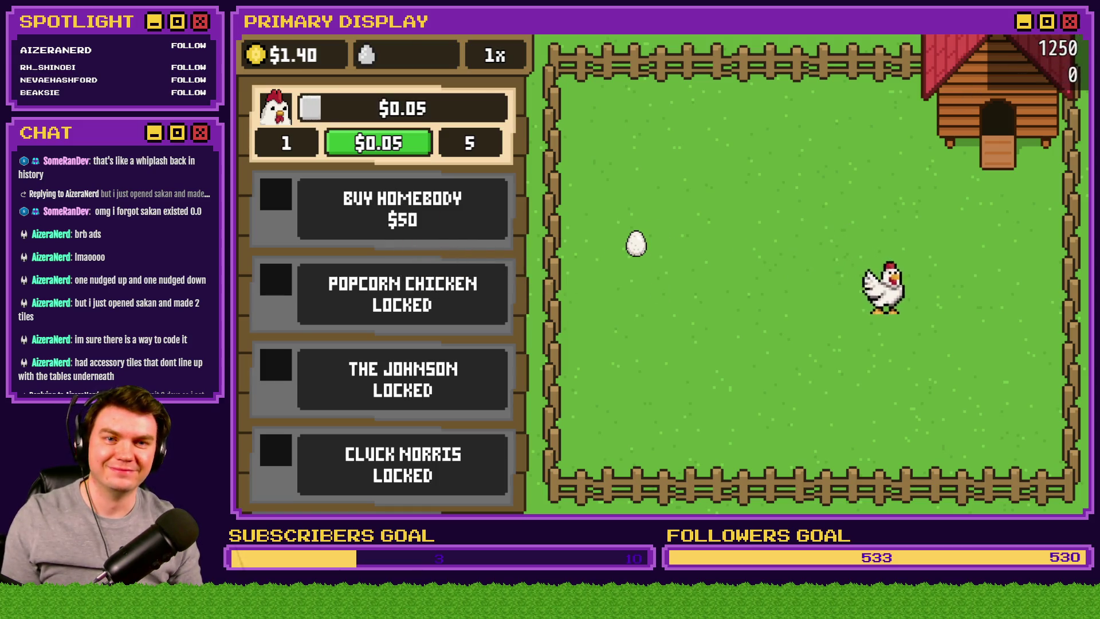
{"action": "key", "text": "alt+F4"}
{"action": "left_click", "coordinate": [754, 60]}
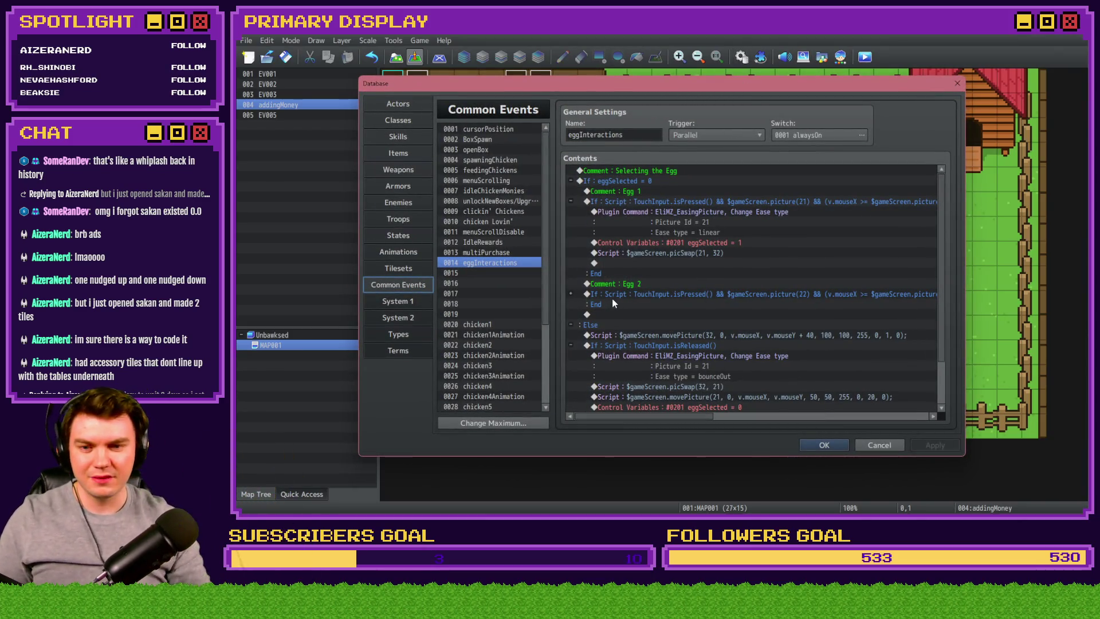
- Cut the bounceOut ease-type command out of the release branch
{"action": "scroll", "coordinate": [612, 298], "scroll_direction": "down", "scroll_amount": 2}
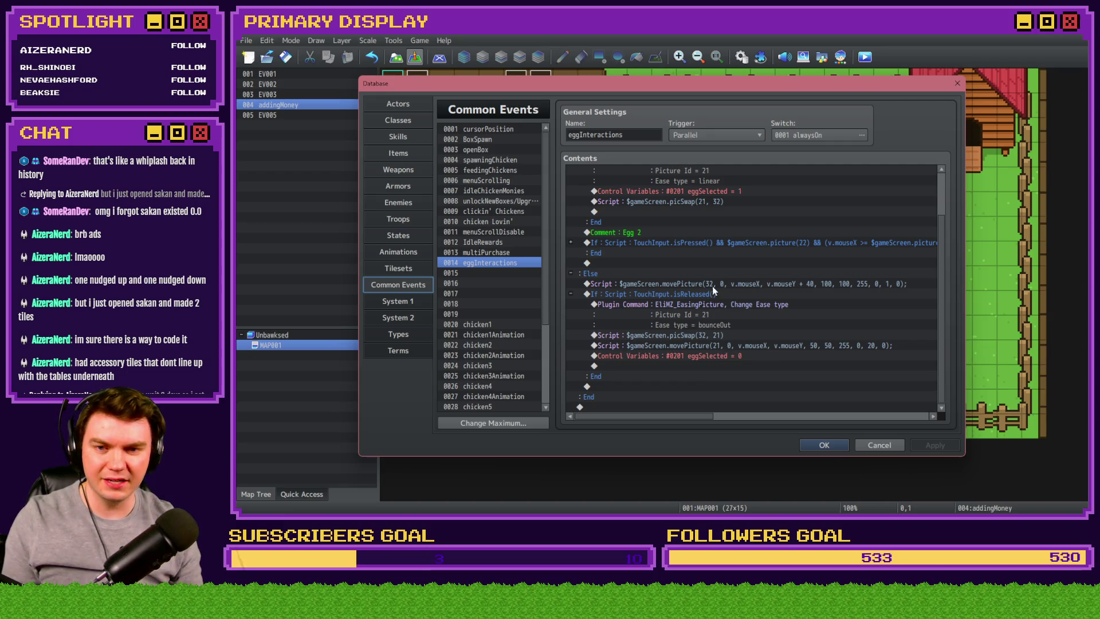
{"action": "left_click", "coordinate": [709, 305]}
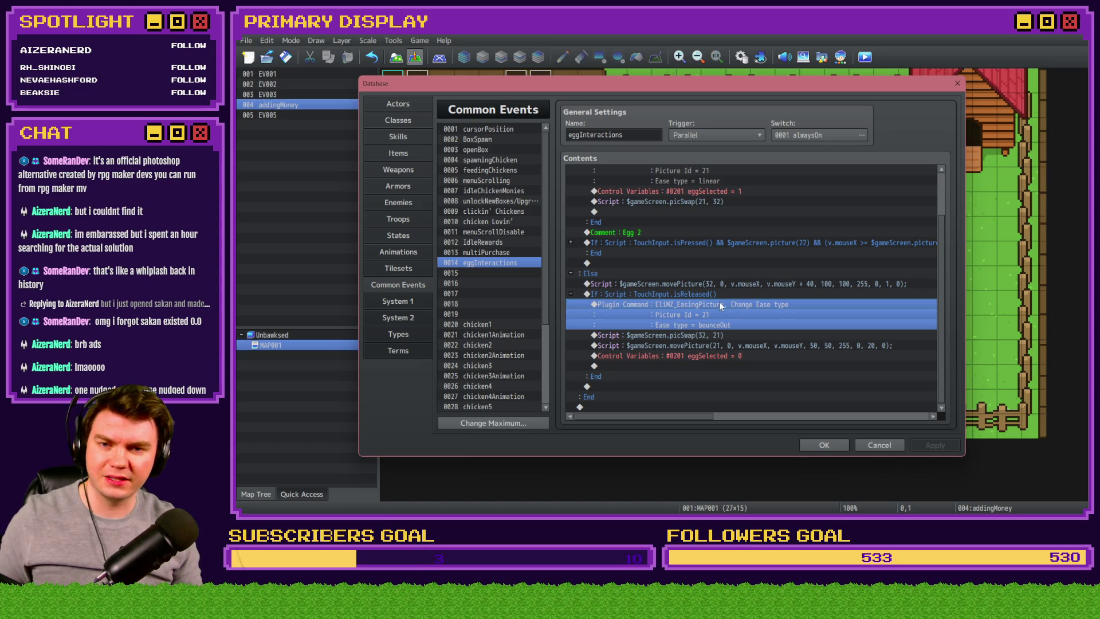
{"action": "scroll", "coordinate": [720, 301], "scroll_direction": "up", "scroll_amount": 2}
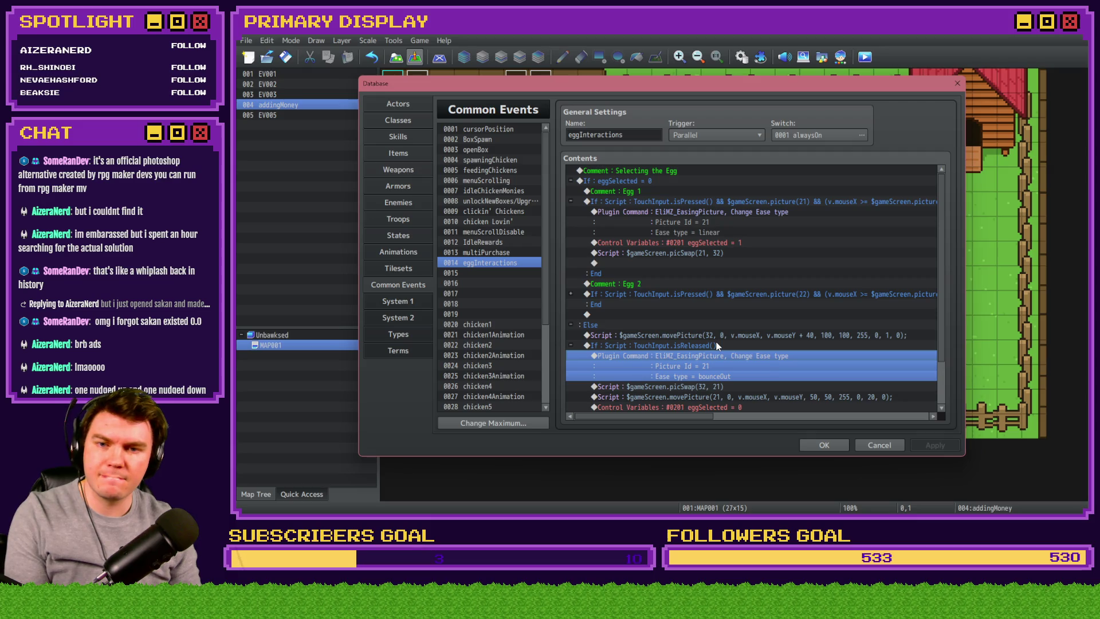
{"action": "left_click", "coordinate": [717, 351]}
{"action": "left_click", "coordinate": [717, 357]}
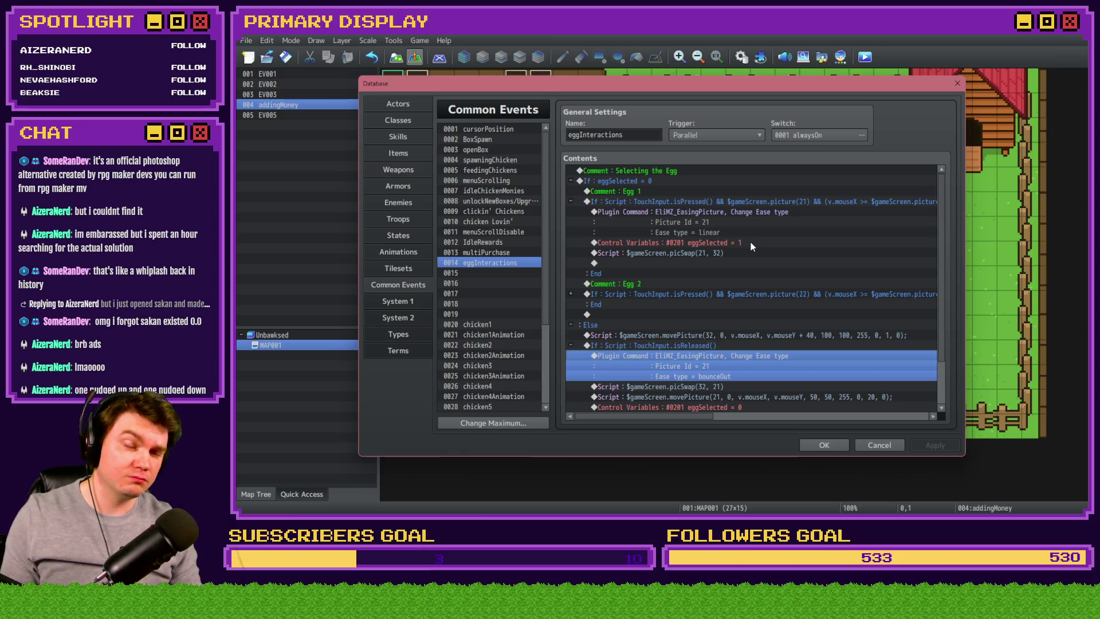
{"action": "key", "text": "Delete"}
{"action": "left_click", "coordinate": [744, 212]}
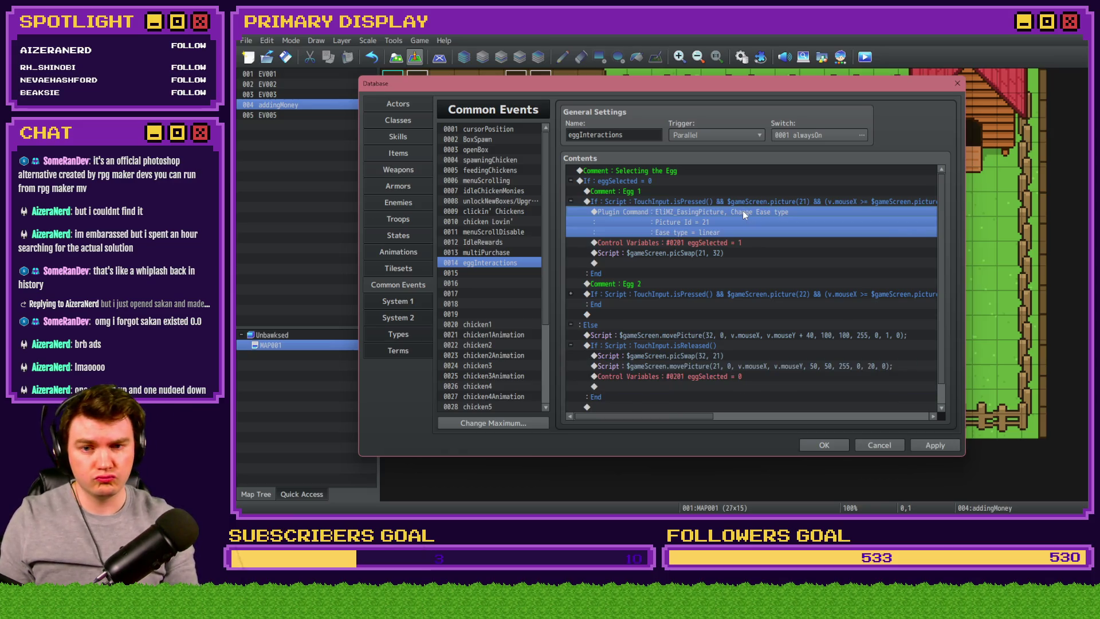
- Paste bounceOut into Egg 1's press block, delete the linear command, and save on closing
{"action": "key", "text": "ctrl+v"}
{"action": "key", "text": "Delete"}
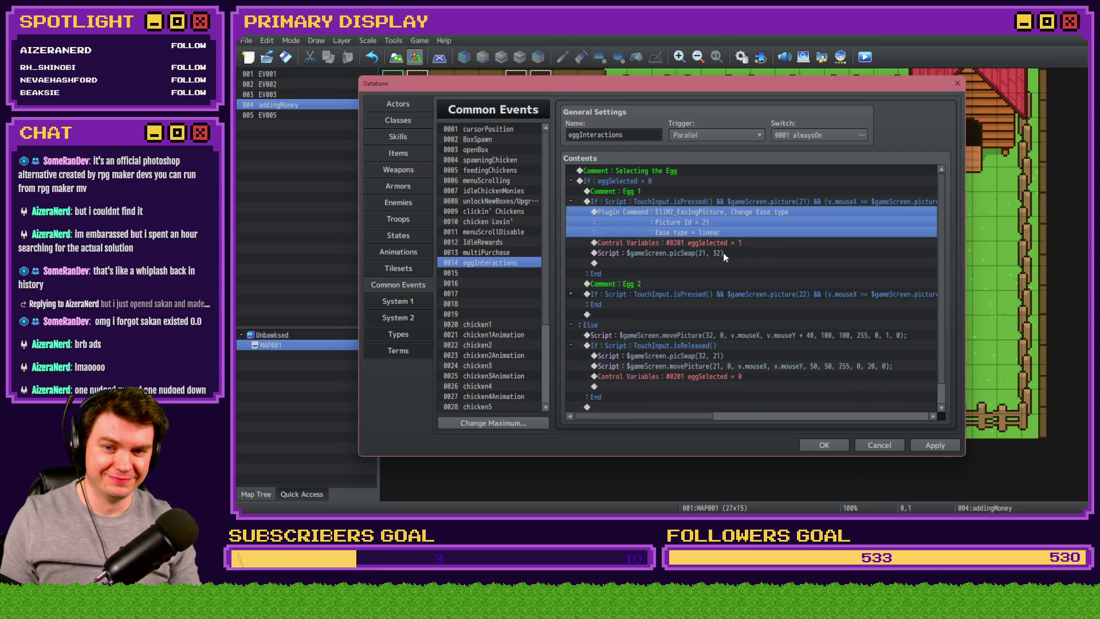
{"action": "left_click", "coordinate": [728, 221]}
{"action": "left_click", "coordinate": [821, 445]}
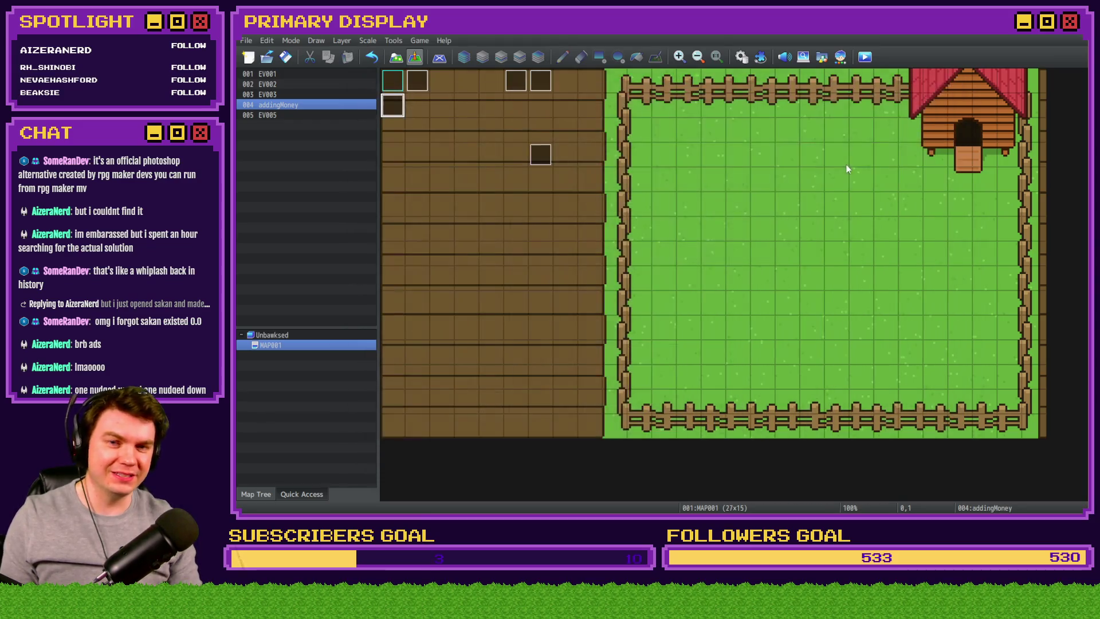
{"action": "key", "text": "ctrl+r"}
{"action": "left_click", "coordinate": [645, 292]}
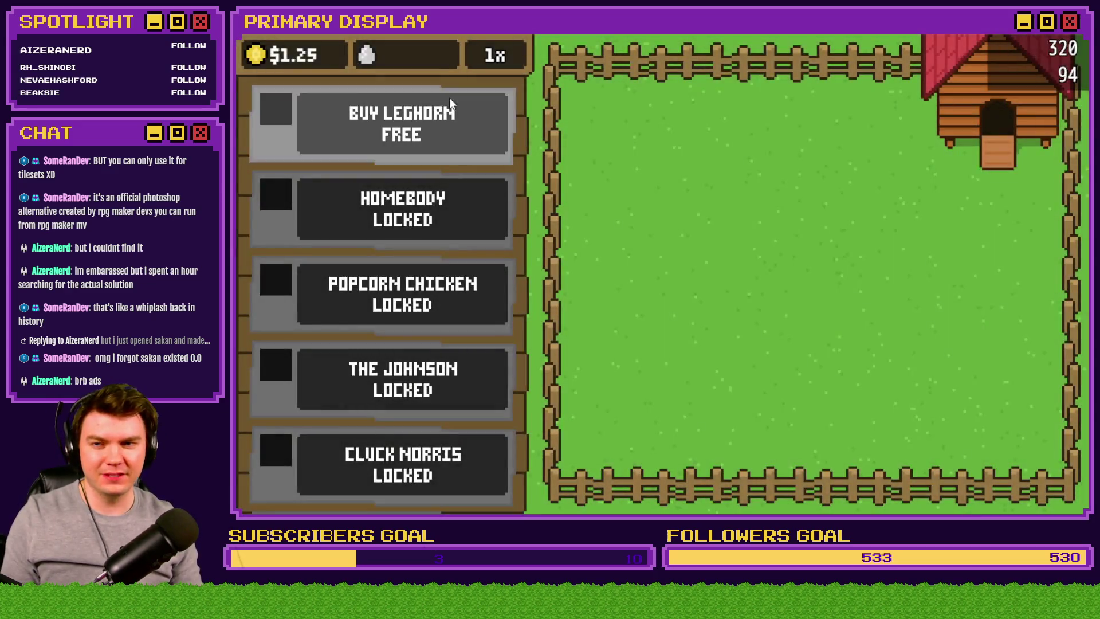
{"action": "left_click", "coordinate": [449, 106]}
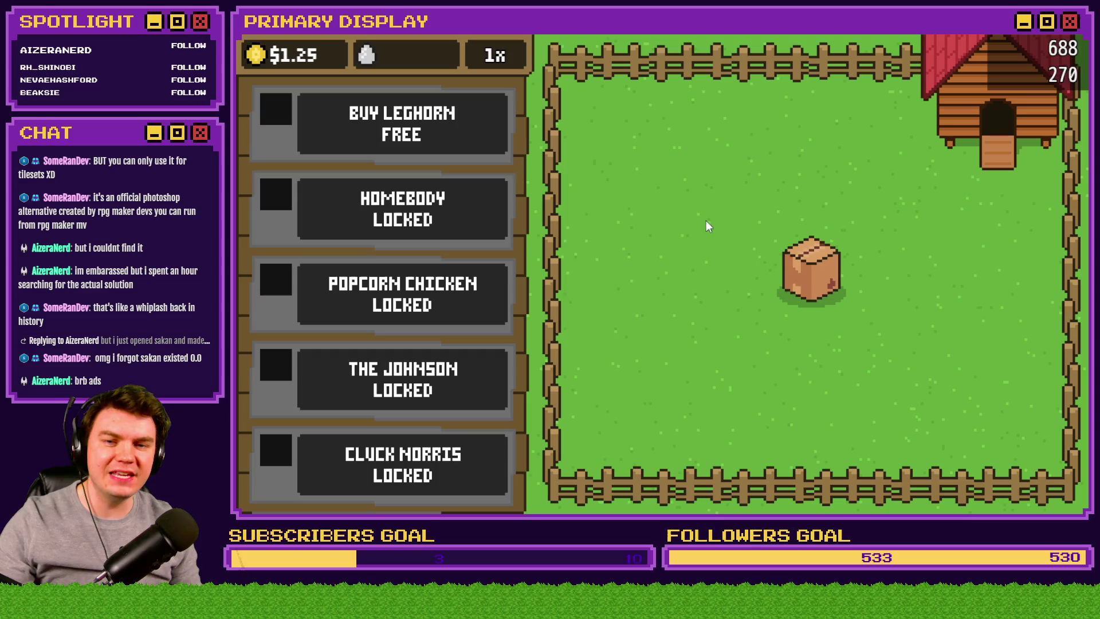
{"action": "left_click", "coordinate": [816, 268]}
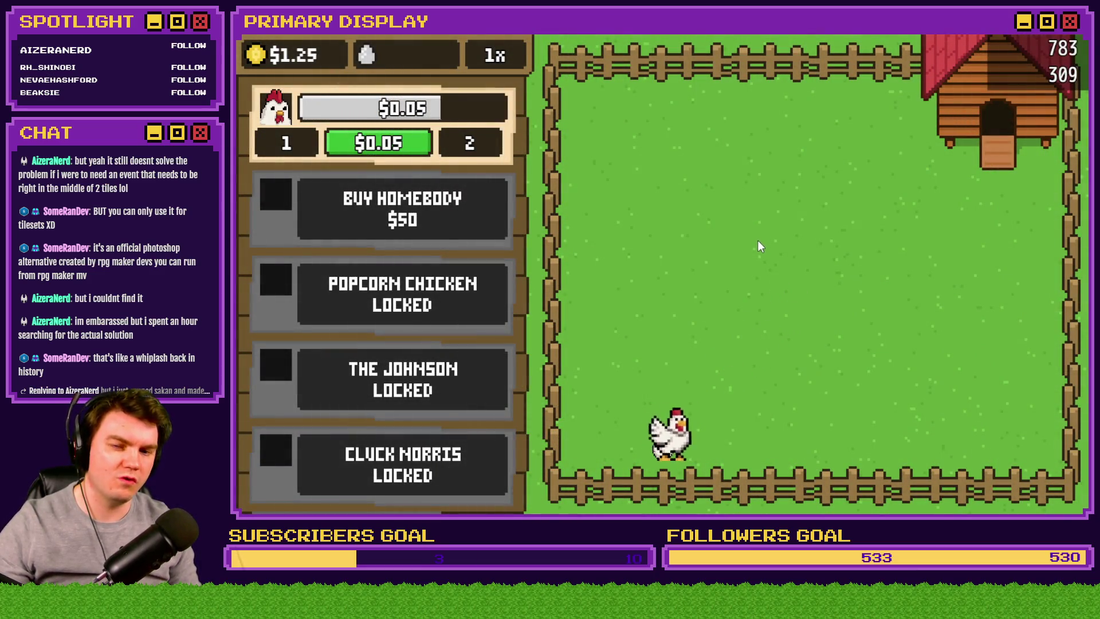
{"action": "mouse_move", "coordinate": [676, 433]}
{"action": "left_mouse_down"}
{"action": "mouse_move", "coordinate": [727, 314]}
{"action": "mouse_move", "coordinate": [721, 344]}
{"action": "mouse_move", "coordinate": [828, 268]}
{"action": "mouse_move", "coordinate": [686, 277]}
{"action": "mouse_move", "coordinate": [683, 267]}
{"action": "mouse_move", "coordinate": [834, 281]}
{"action": "mouse_move", "coordinate": [902, 324]}
{"action": "mouse_move", "coordinate": [736, 309]}
{"action": "mouse_move", "coordinate": [346, 170]}
{"action": "mouse_move", "coordinate": [353, 149]}
{"action": "mouse_move", "coordinate": [437, 318]}
{"action": "mouse_move", "coordinate": [770, 220]}
{"action": "left_mouse_up"}
{"action": "left_click", "coordinate": [1083, 36]}
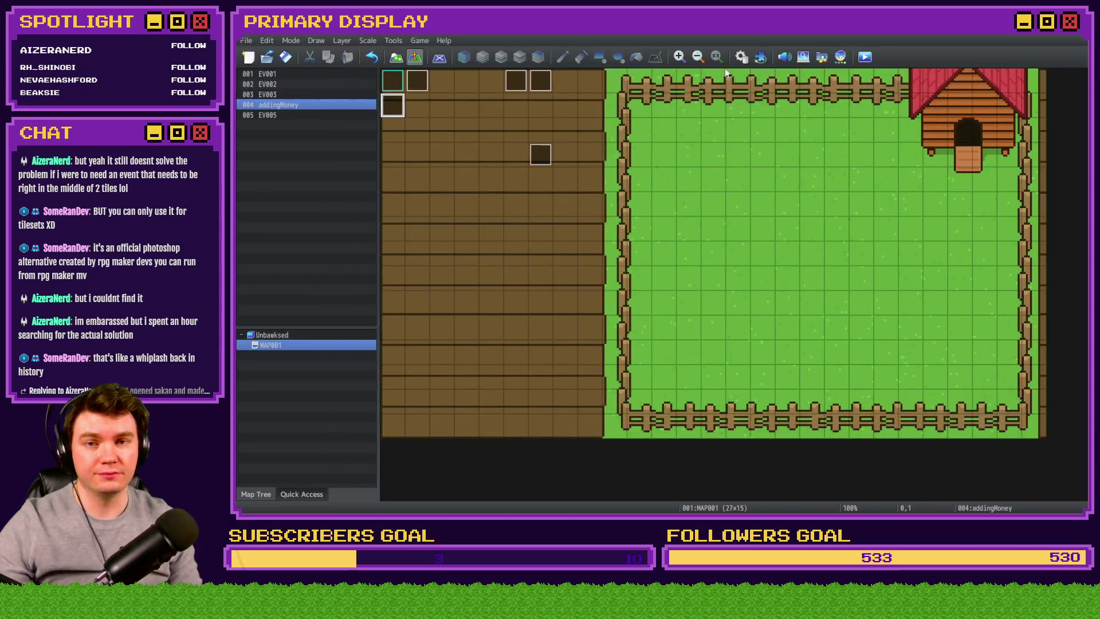
- Change Egg 1's EliMZ_EasingPicture Picture Id from 21 to 21-30, apply, and start a playtest
{"action": "key", "text": "F9"}
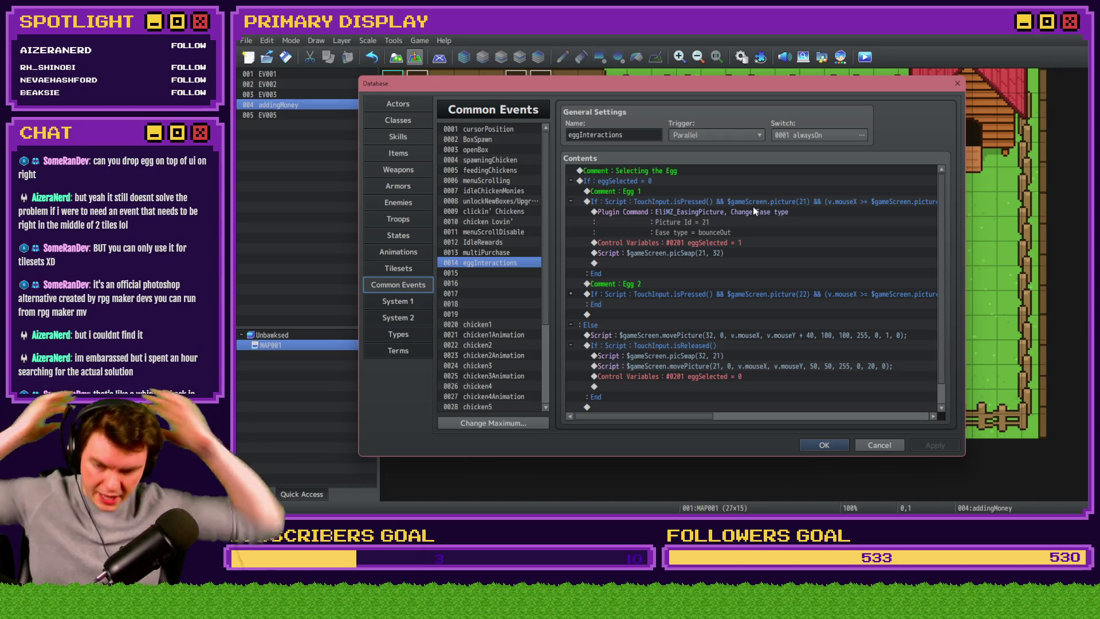
{"action": "left_click", "coordinate": [755, 210]}
{"action": "double_click", "coordinate": [755, 211]}
{"action": "double_click", "coordinate": [753, 276]}
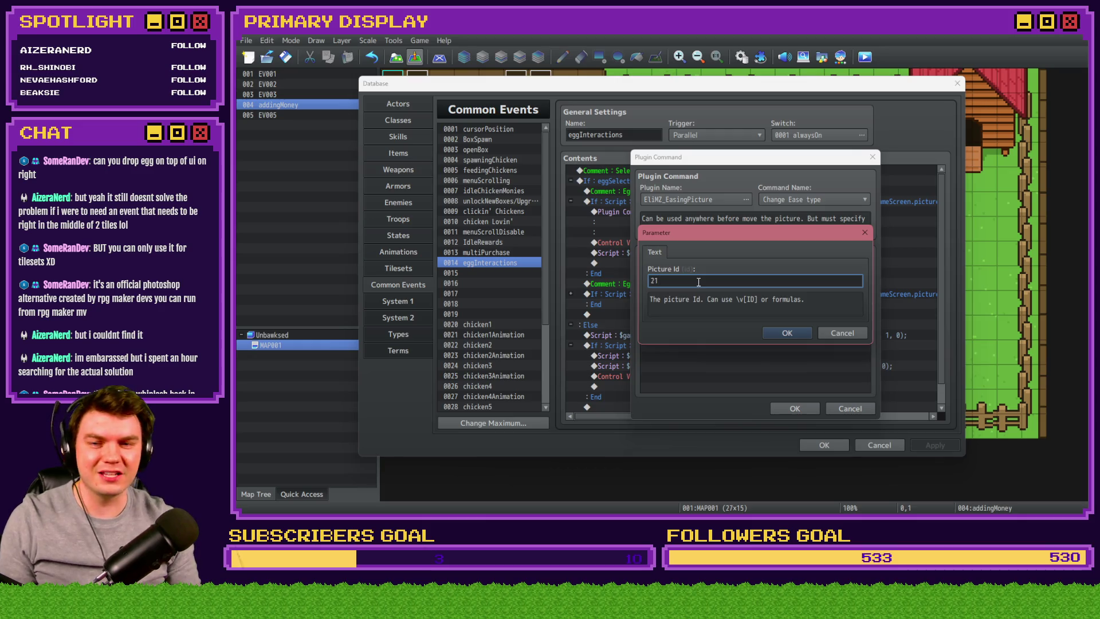
{"action": "type", "text": "-30"}
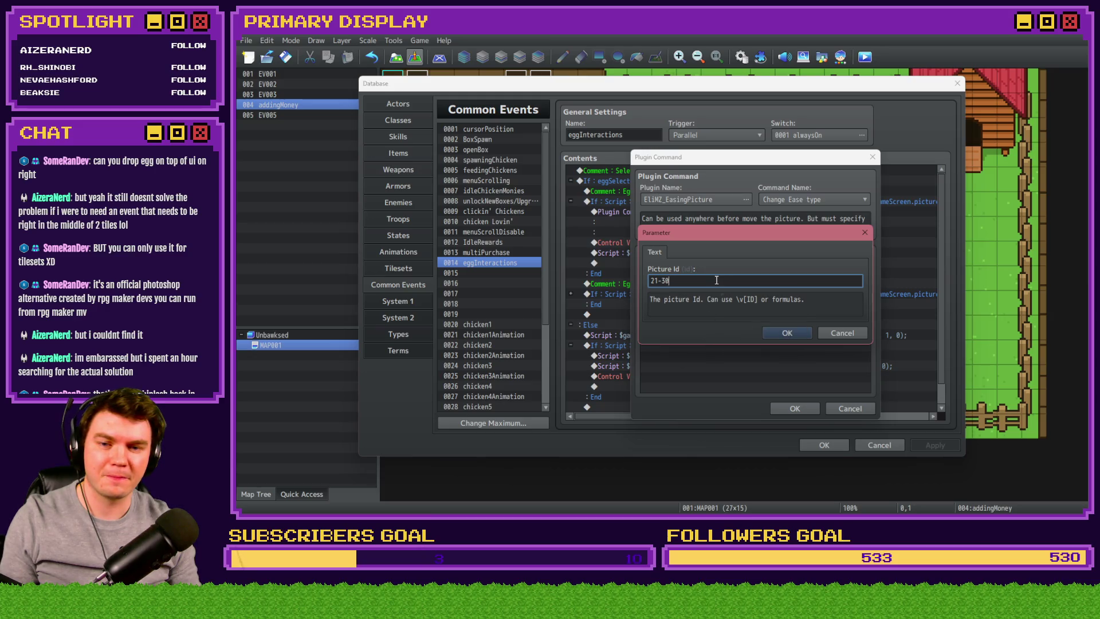
{"action": "left_click", "coordinate": [779, 333]}
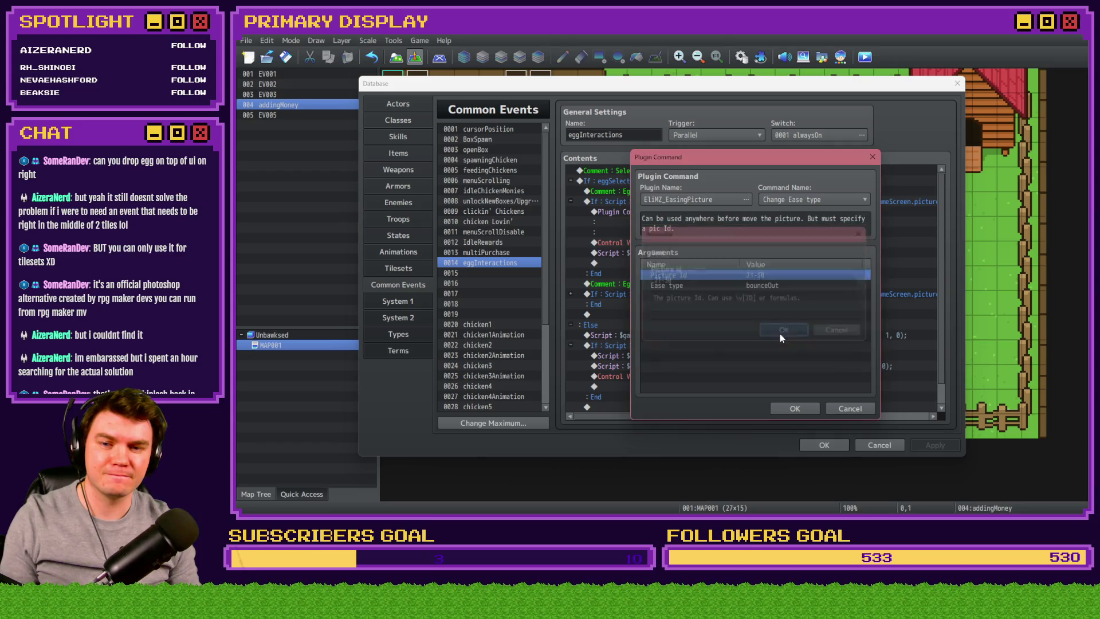
{"action": "left_click", "coordinate": [790, 408]}
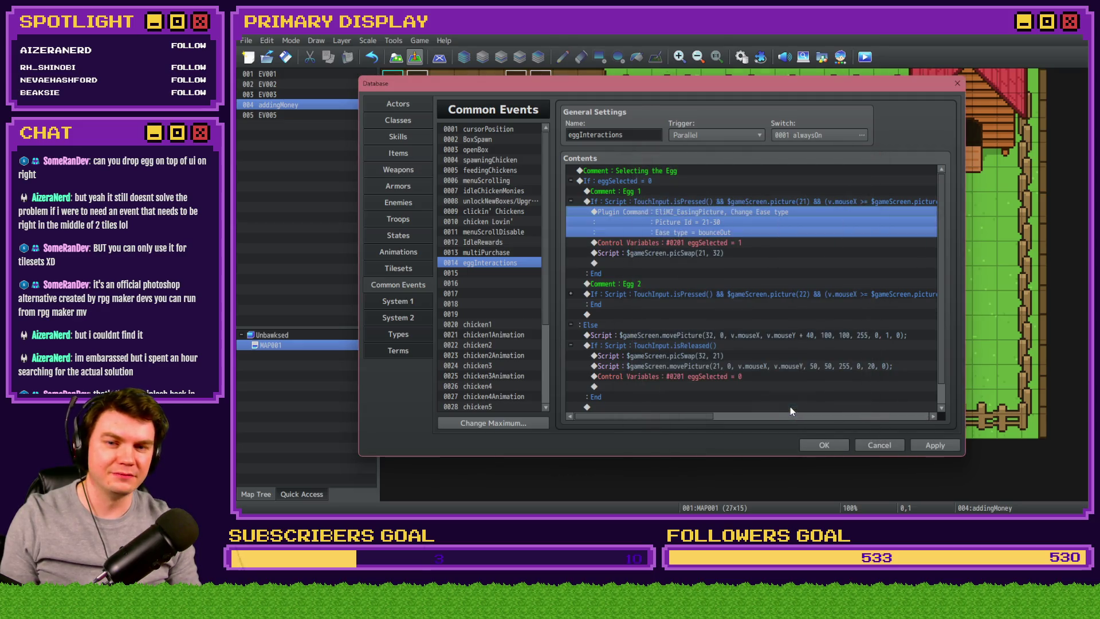
{"action": "left_click", "coordinate": [930, 445]}
{"action": "left_click", "coordinate": [824, 444]}
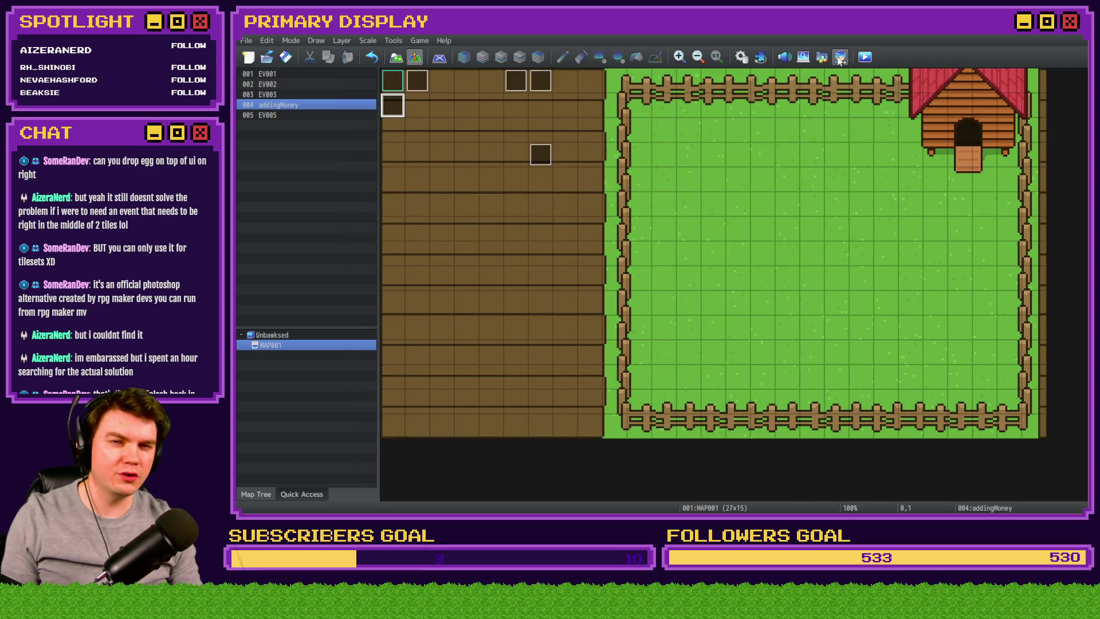
{"action": "left_click", "coordinate": [864, 57]}
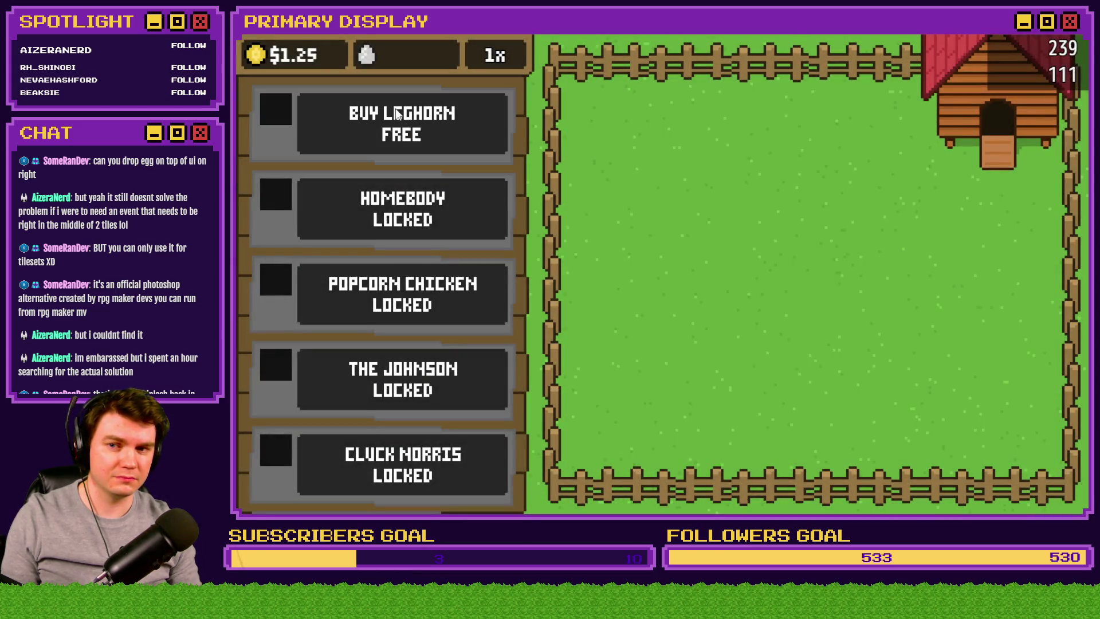
- Buy the free Leghorn, open its crate, and drag eggs onto the coop, counters and shop panel
{"action": "left_click", "coordinate": [395, 109]}
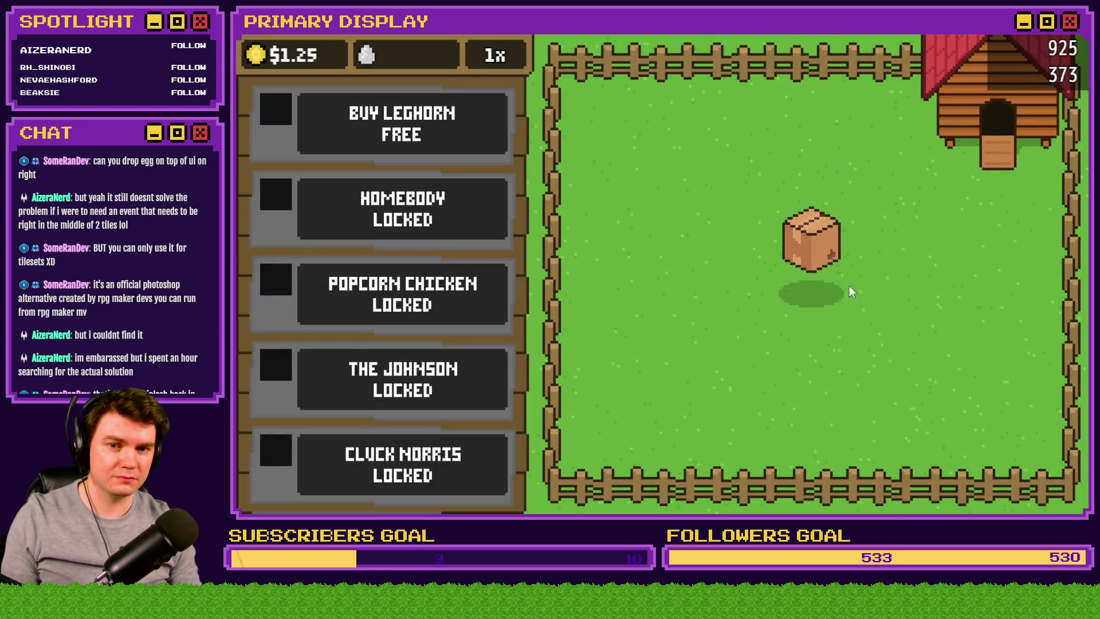
{"action": "left_click", "coordinate": [813, 281]}
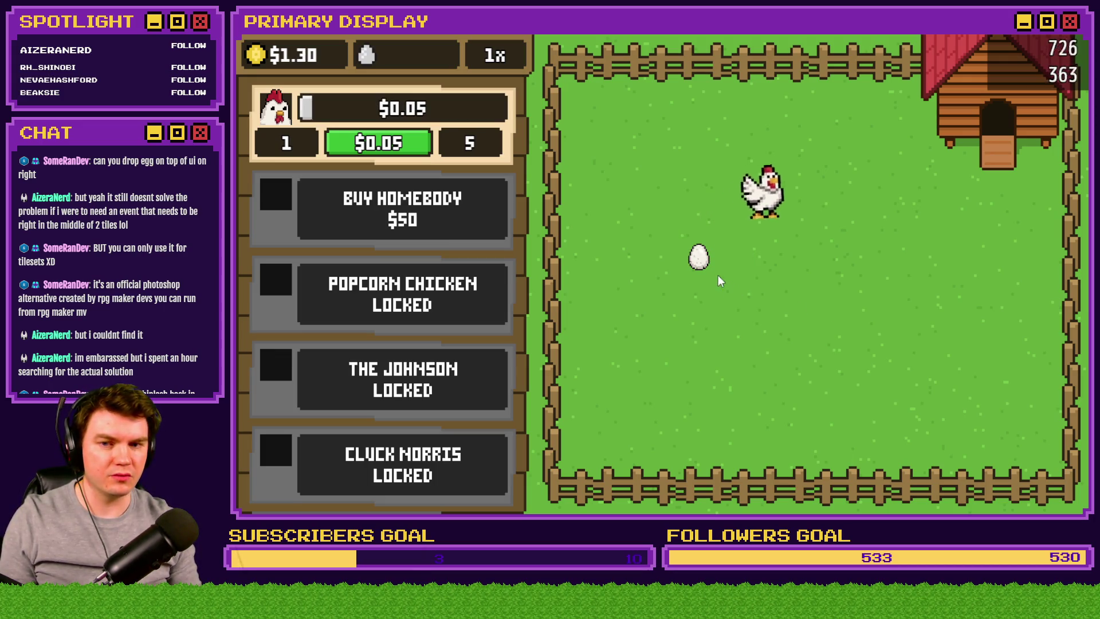
{"action": "mouse_move", "coordinate": [700, 261]}
{"action": "left_mouse_down"}
{"action": "mouse_move", "coordinate": [777, 285]}
{"action": "mouse_move", "coordinate": [1008, 122]}
{"action": "mouse_move", "coordinate": [1060, 56]}
{"action": "left_mouse_up"}
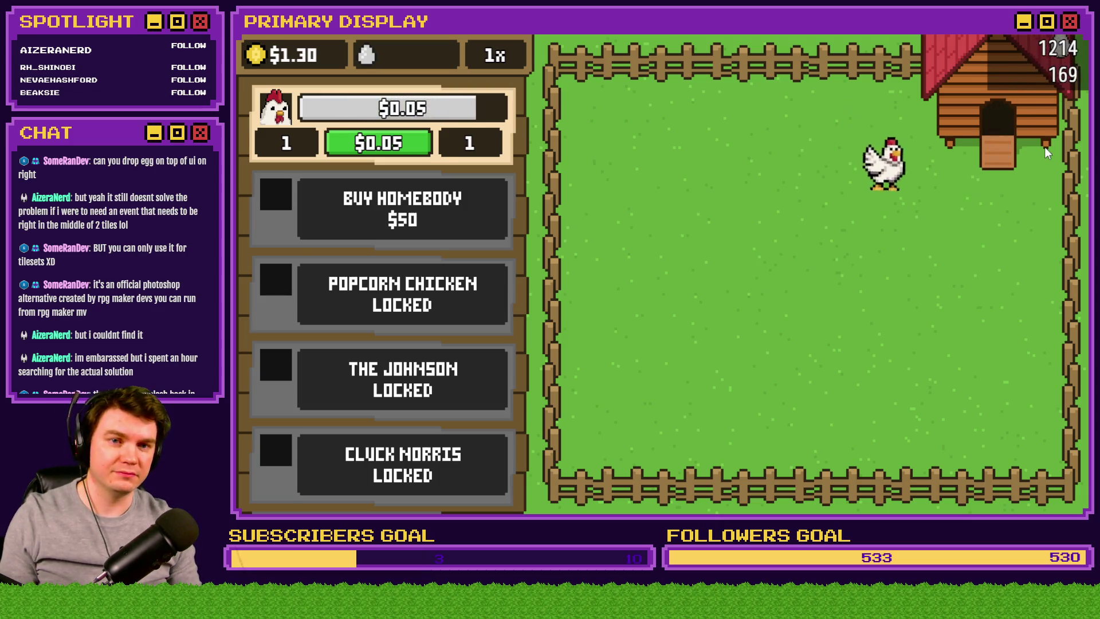
{"action": "mouse_move", "coordinate": [856, 175]}
{"action": "left_mouse_down"}
{"action": "mouse_move", "coordinate": [1020, 104]}
{"action": "mouse_move", "coordinate": [1051, 67]}
{"action": "left_mouse_up"}
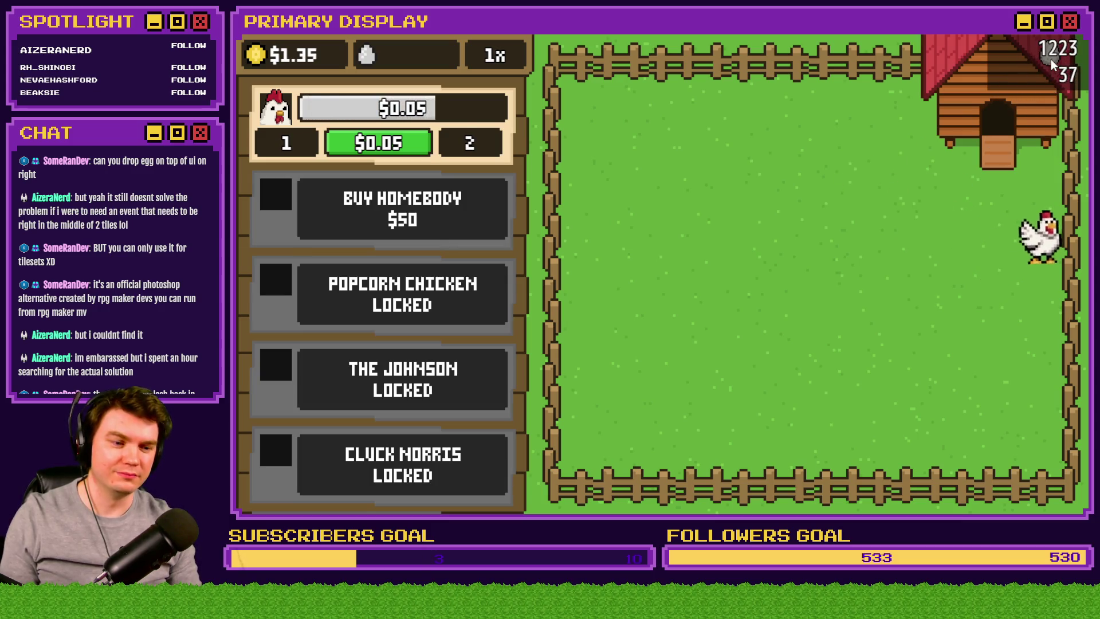
{"action": "mouse_move", "coordinate": [987, 95]}
{"action": "left_mouse_down"}
{"action": "mouse_move", "coordinate": [874, 115]}
{"action": "mouse_move", "coordinate": [462, 120]}
{"action": "mouse_move", "coordinate": [396, 57]}
{"action": "mouse_move", "coordinate": [735, 152]}
{"action": "mouse_move", "coordinate": [435, 201]}
{"action": "mouse_move", "coordinate": [384, 120]}
{"action": "mouse_move", "coordinate": [391, 130]}
{"action": "mouse_move", "coordinate": [399, 112]}
{"action": "mouse_move", "coordinate": [507, 166]}
{"action": "mouse_move", "coordinate": [440, 212]}
{"action": "mouse_move", "coordinate": [629, 235]}
{"action": "left_mouse_up"}
{"action": "mouse_move", "coordinate": [526, 285]}
{"action": "left_mouse_down"}
{"action": "mouse_move", "coordinate": [490, 314]}
{"action": "mouse_move", "coordinate": [497, 336]}
{"action": "mouse_move", "coordinate": [519, 338]}
{"action": "mouse_move", "coordinate": [516, 360]}
{"action": "mouse_move", "coordinate": [515, 341]}
{"action": "mouse_move", "coordinate": [475, 367]}
{"action": "mouse_move", "coordinate": [654, 327]}
{"action": "mouse_move", "coordinate": [737, 289]}
{"action": "left_mouse_up"}
{"action": "scroll", "coordinate": [436, 350], "scroll_direction": "down", "scroll_amount": 2}
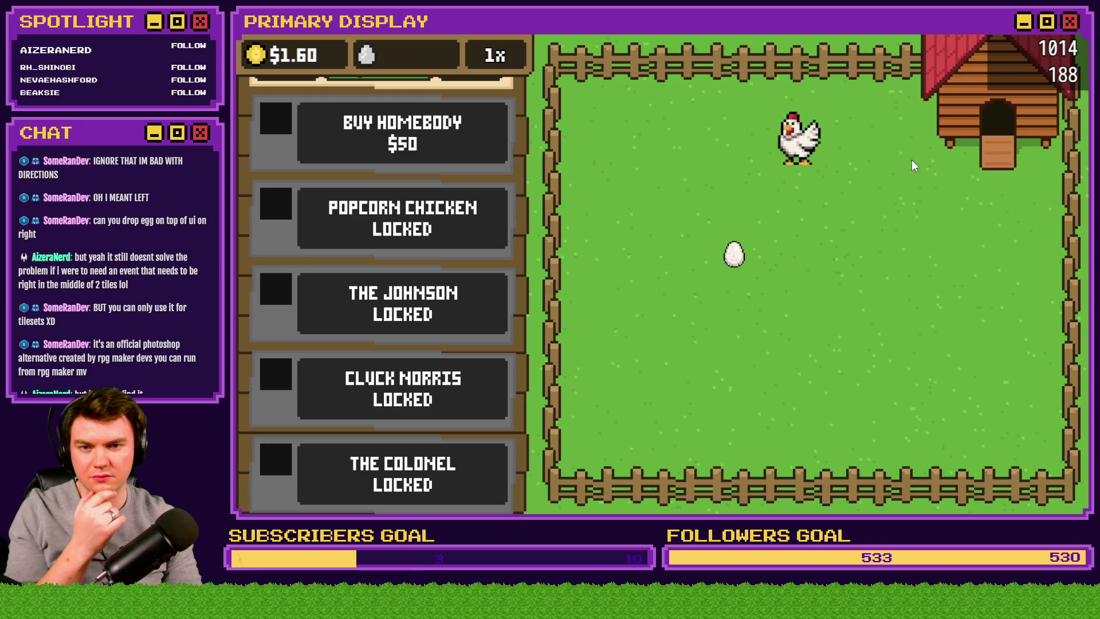
- Close the playtest and open the eggInteractions easing command's settings
{"action": "left_click", "coordinate": [1077, 26]}
{"action": "left_click", "coordinate": [739, 57]}
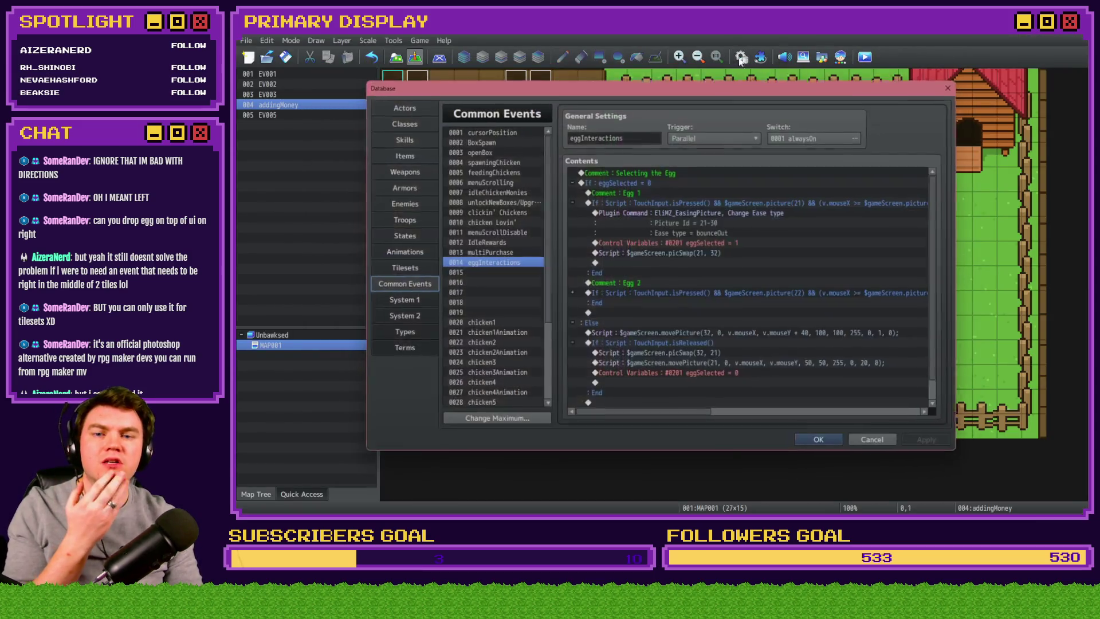
{"action": "left_click", "coordinate": [725, 212]}
{"action": "double_click", "coordinate": [726, 212]}
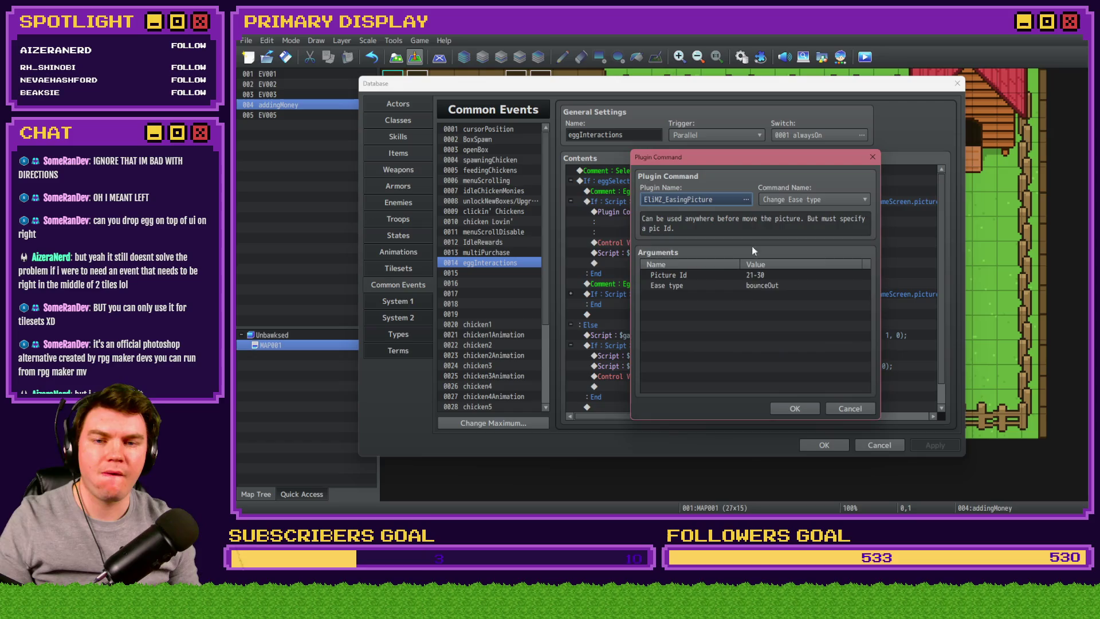
- Set the command's Picture Id to 21,22, then save and launch a playtest
{"action": "double_click", "coordinate": [755, 278]}
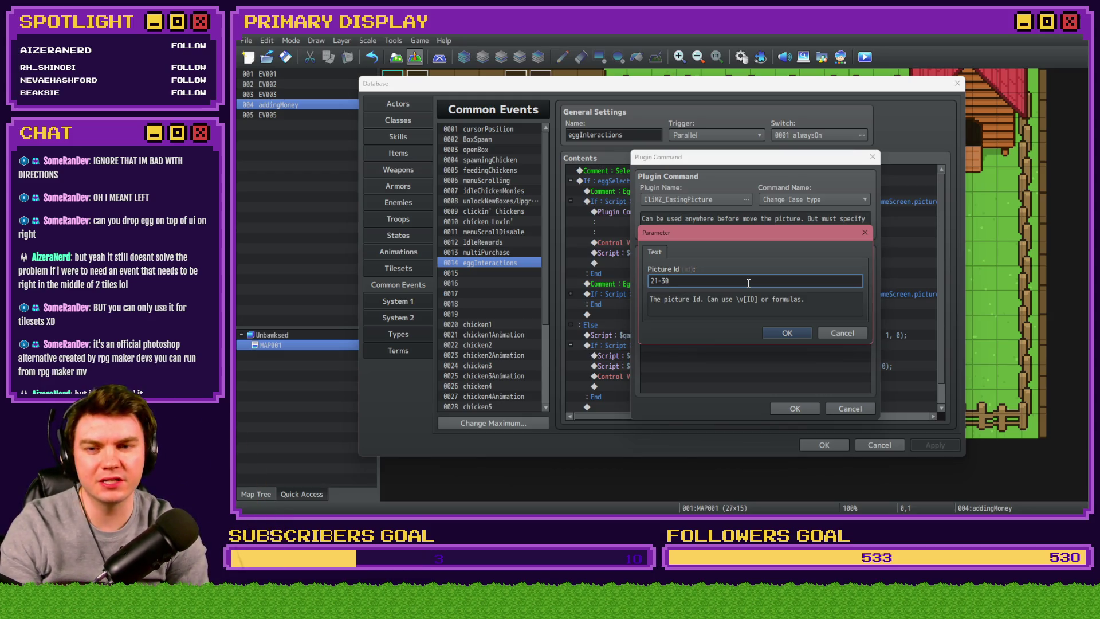
{"action": "key", "text": "BackSpace"}
{"action": "key", "text": "BackSpace"}
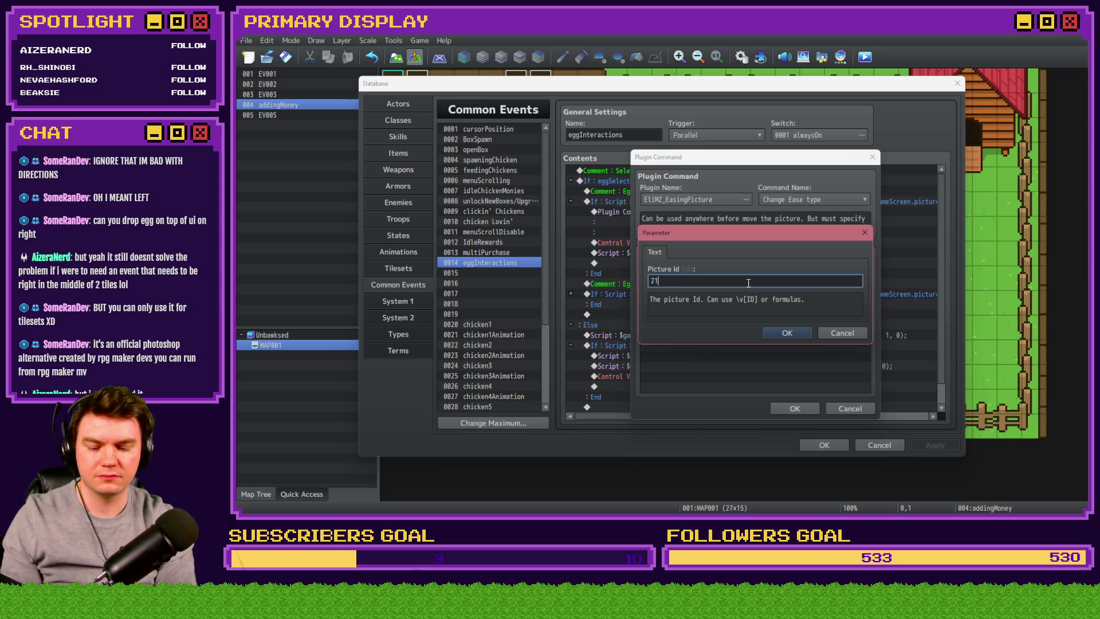
{"action": "type", "text": ","}
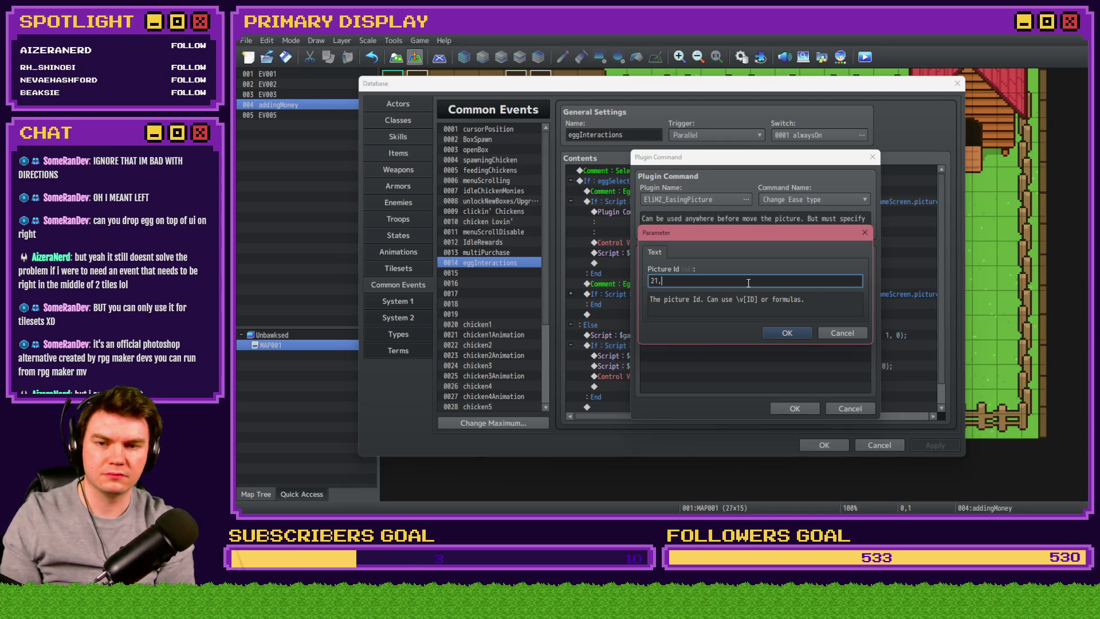
{"action": "type", "text": "21"}
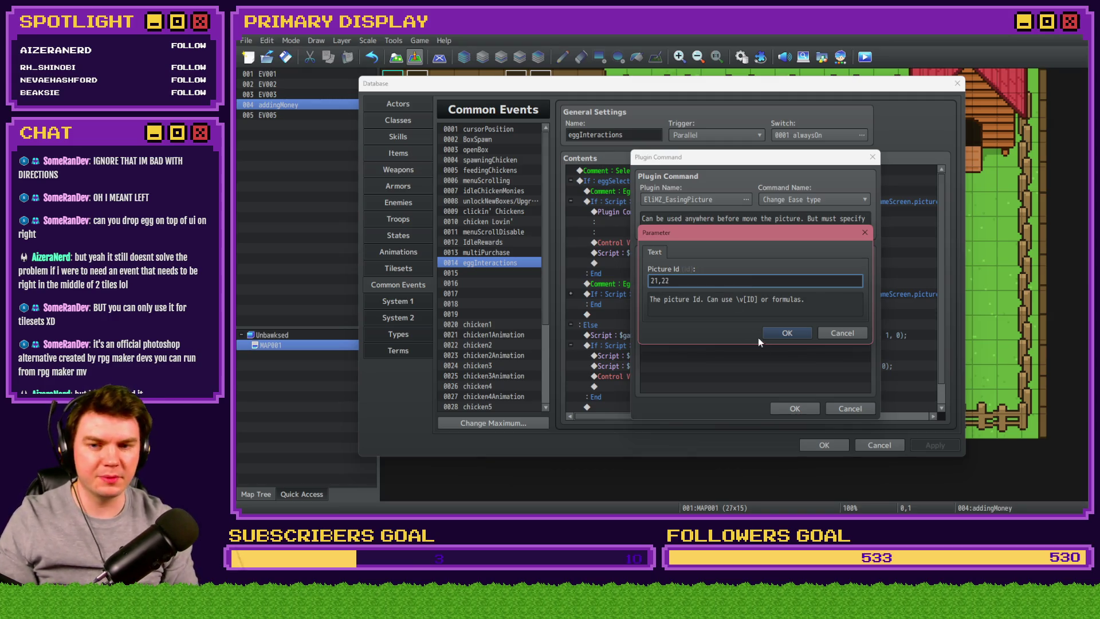
{"action": "left_click", "coordinate": [775, 329]}
{"action": "left_click", "coordinate": [793, 408]}
{"action": "left_click", "coordinate": [820, 446]}
{"action": "left_click", "coordinate": [841, 58]}
{"action": "left_click", "coordinate": [655, 288]}
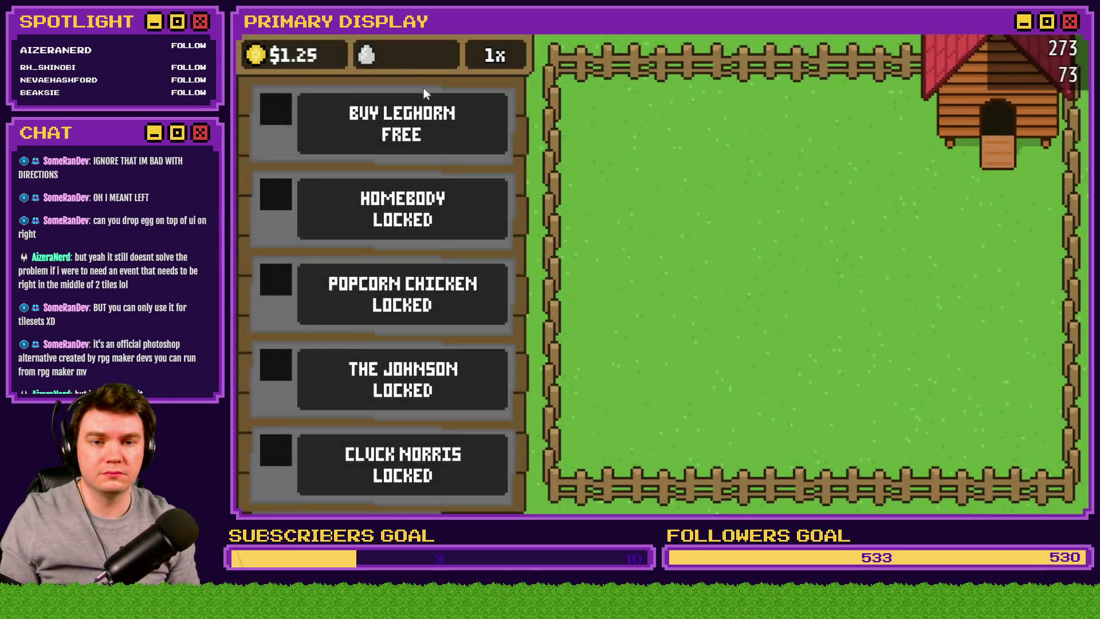
- Buy the free Leghorn, open its crate, drag a freshly laid egg, and end the playtest
{"action": "left_click", "coordinate": [425, 99]}
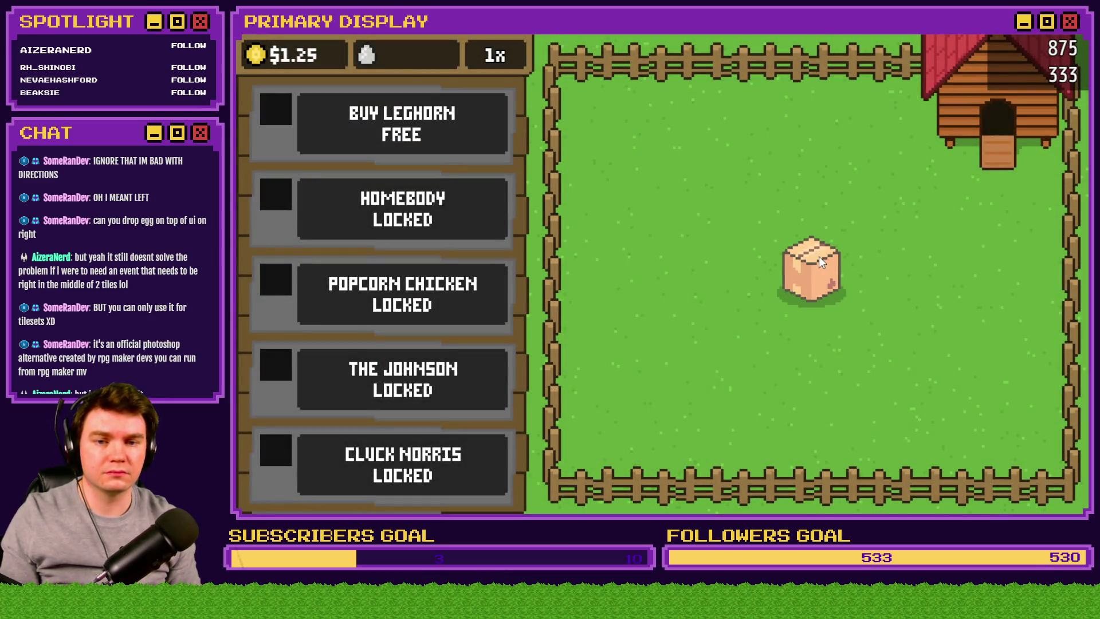
{"action": "left_click", "coordinate": [815, 258]}
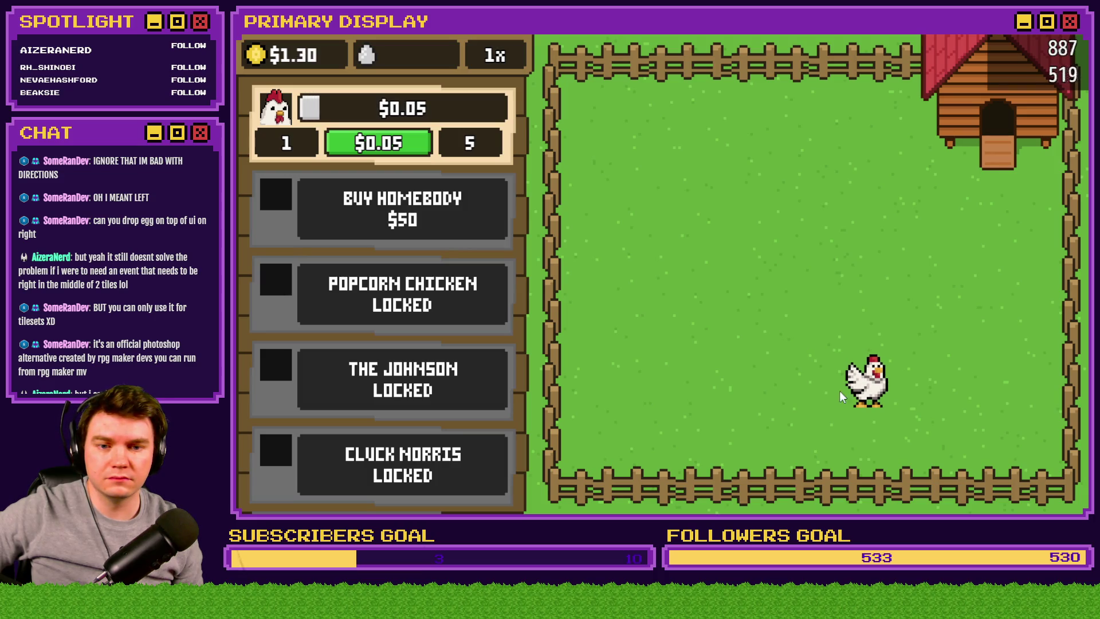
{"action": "mouse_move", "coordinate": [864, 391]}
{"action": "left_mouse_down"}
{"action": "mouse_move", "coordinate": [882, 321]}
{"action": "mouse_move", "coordinate": [813, 258]}
{"action": "left_mouse_up"}
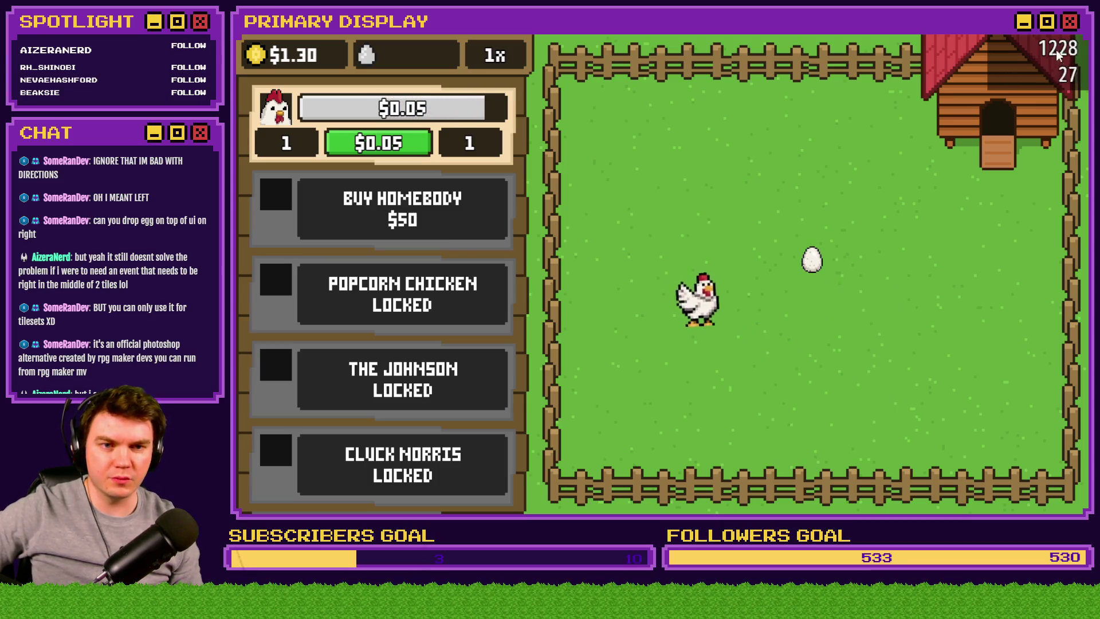
{"action": "key", "text": "alt+F4"}
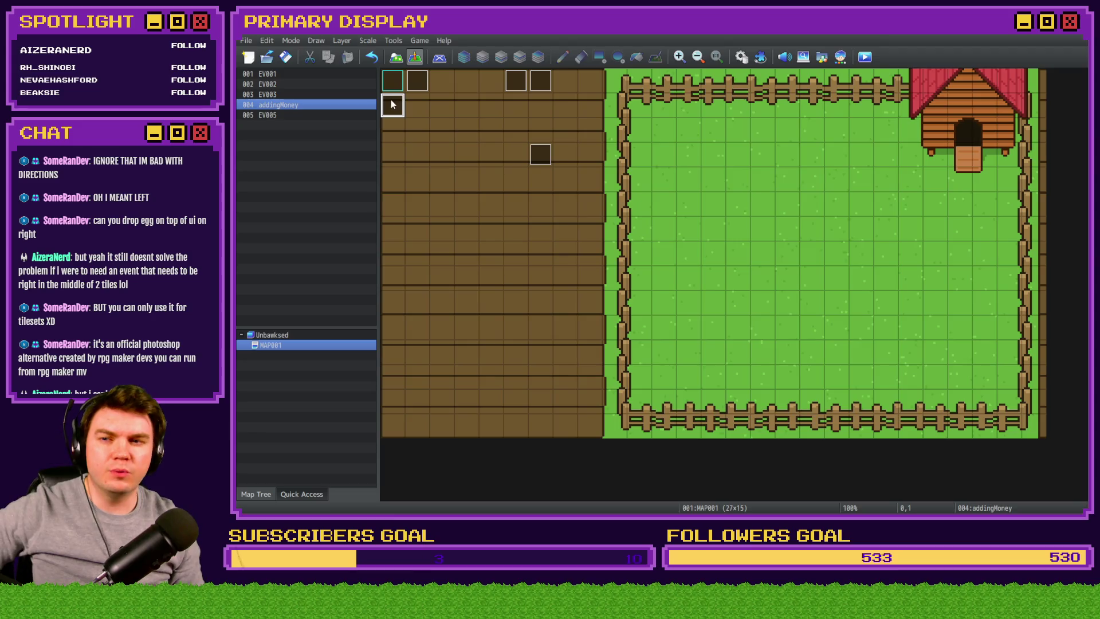
- Trim the bounceOut easing command's Picture Id from 21,22 down to 21
{"action": "double_click", "coordinate": [392, 104]}
{"action": "left_click", "coordinate": [923, 82]}
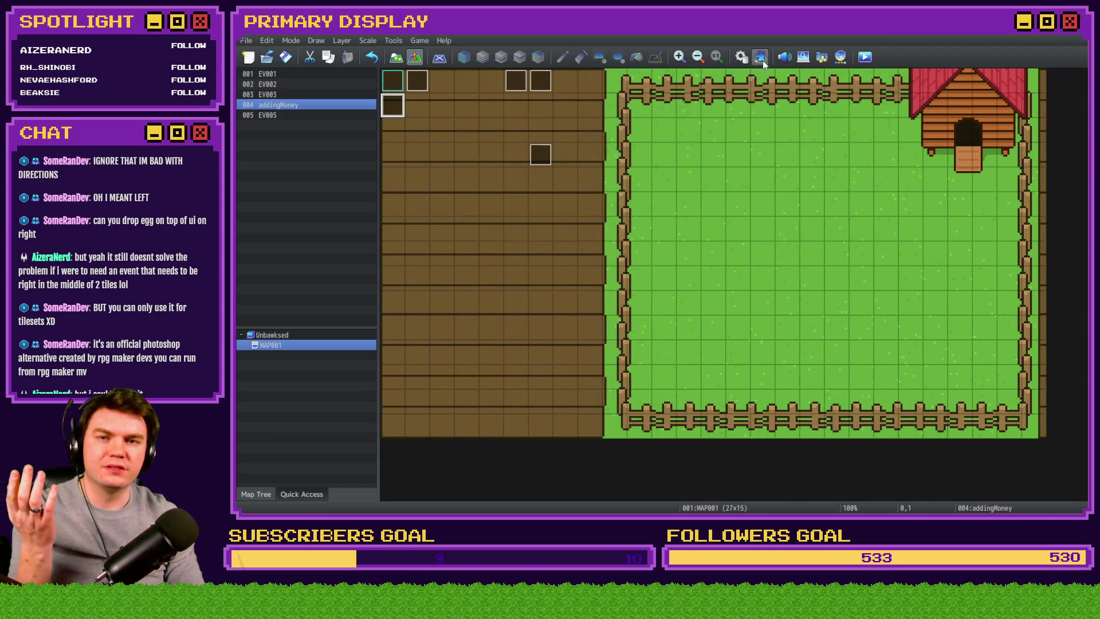
{"action": "left_click", "coordinate": [741, 57]}
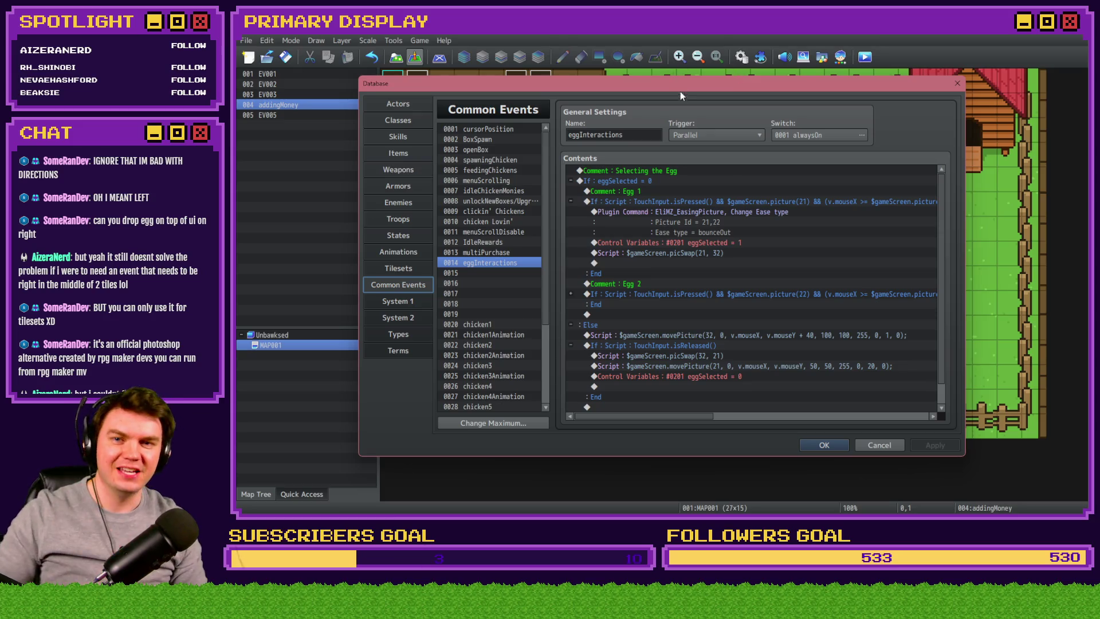
{"action": "double_click", "coordinate": [730, 212]}
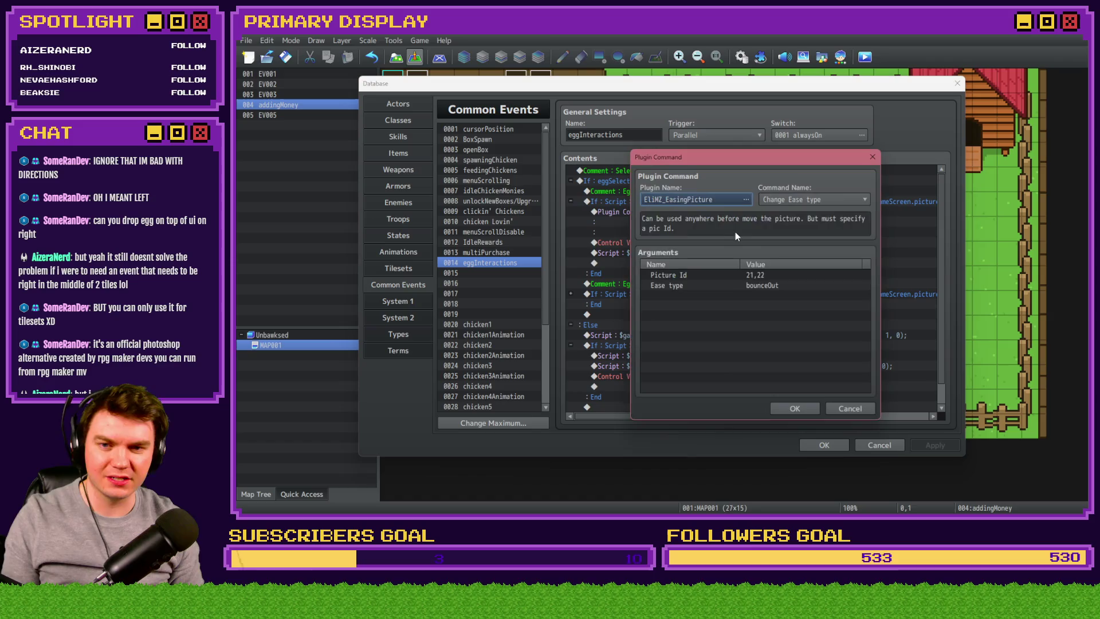
{"action": "left_click", "coordinate": [762, 275]}
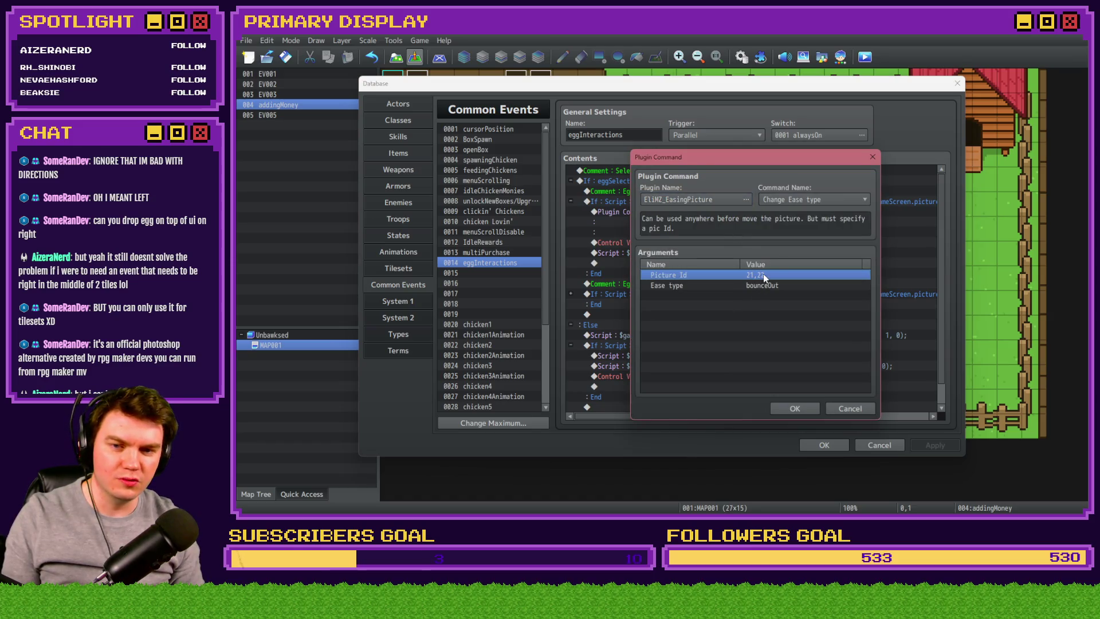
{"action": "double_click", "coordinate": [763, 274]}
{"action": "left_click", "coordinate": [694, 284]}
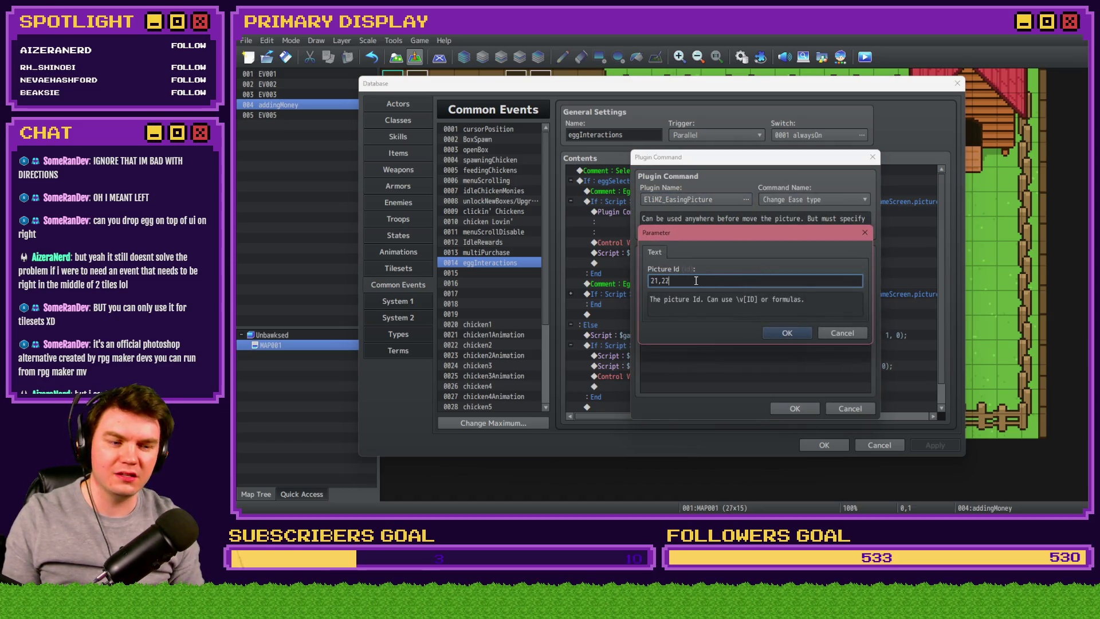
{"action": "key", "text": "BackSpace"}
{"action": "key", "text": "BackSpace"}
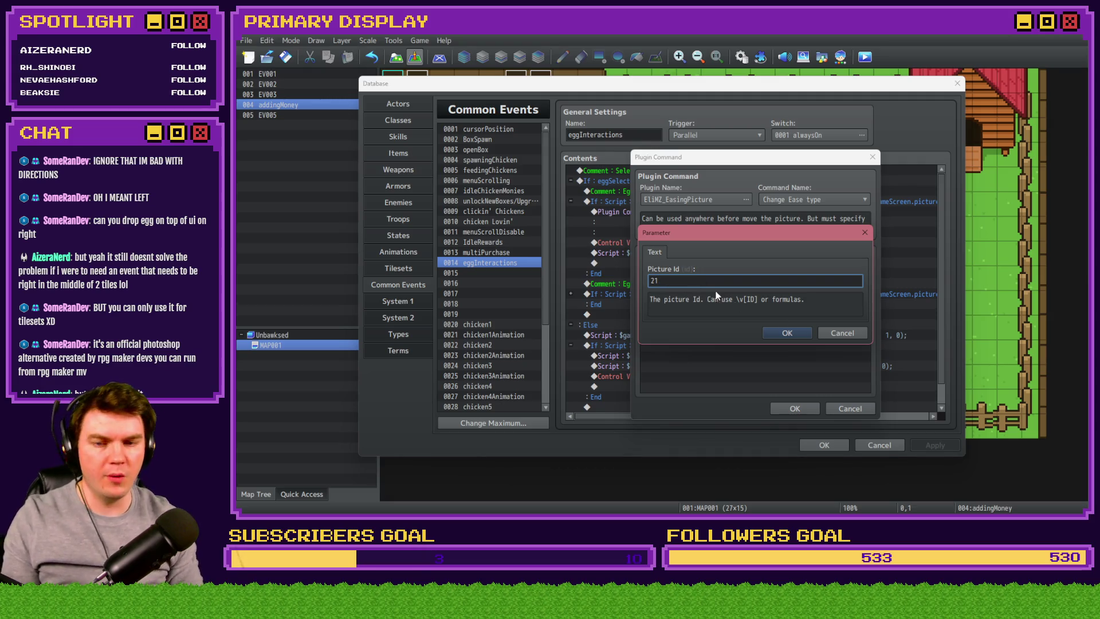
{"action": "left_click", "coordinate": [793, 331]}
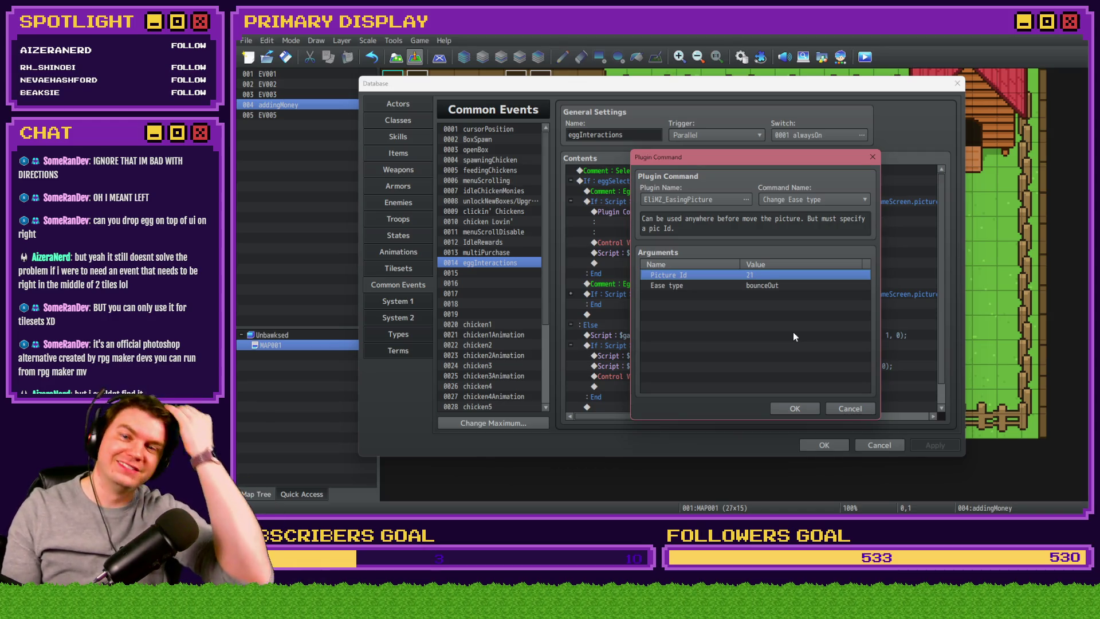
{"action": "left_click", "coordinate": [795, 408]}
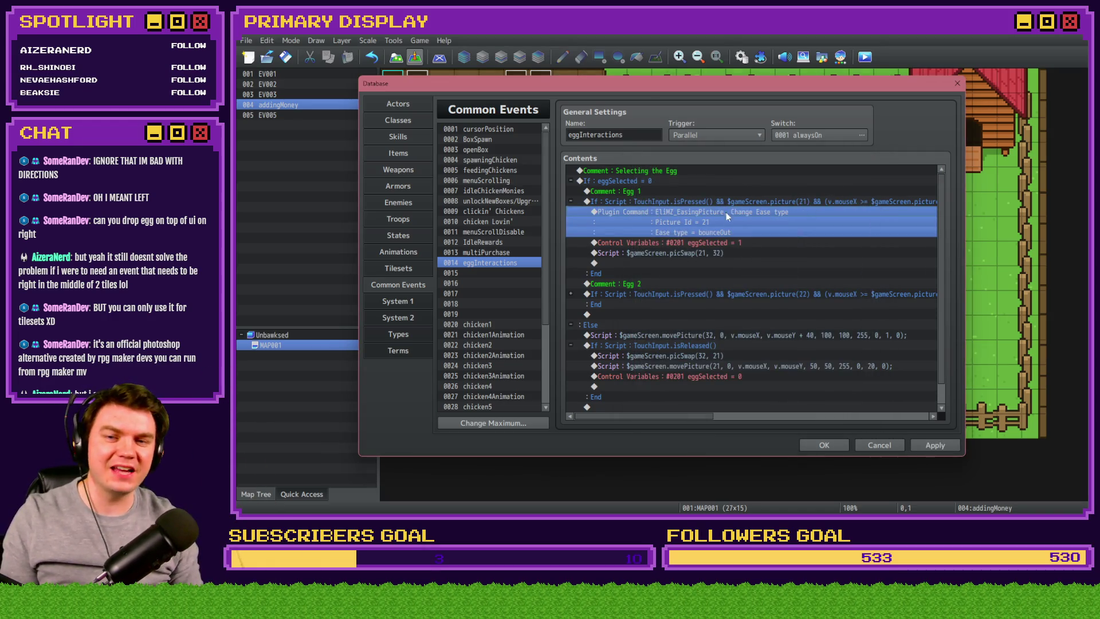
- Paste the bounceOut easing command into map event EV001's command list
{"action": "left_click", "coordinate": [825, 445]}
{"action": "double_click", "coordinate": [417, 86]}
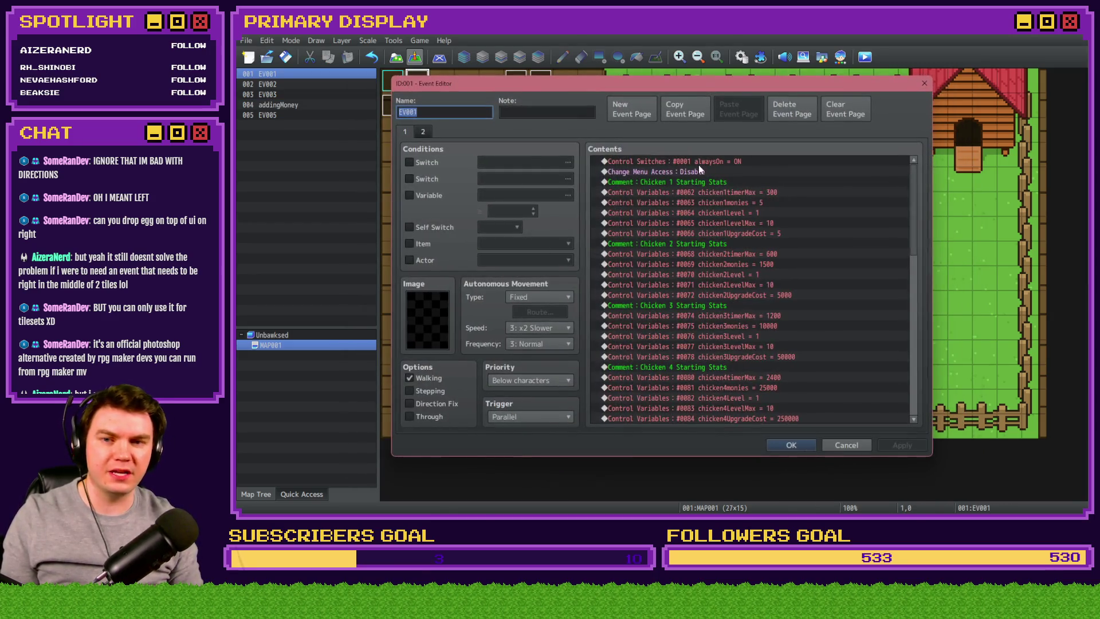
{"action": "left_click_drag", "start_coordinate": [914, 171], "coordinate": [914, 368]}
{"action": "left_click", "coordinate": [768, 369]}
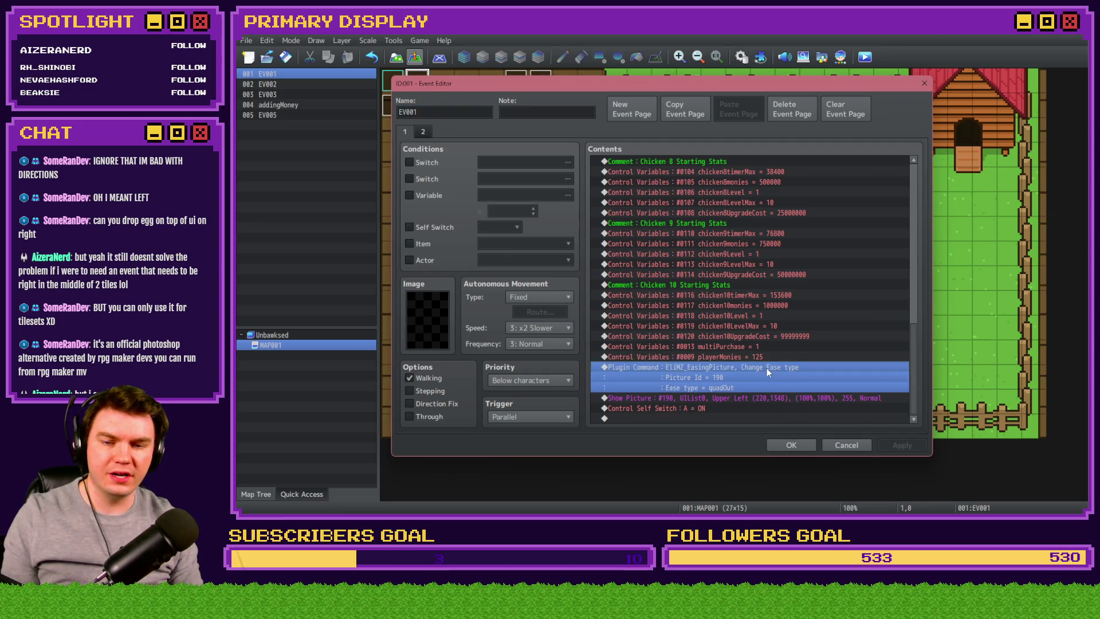
{"action": "key", "text": "ctrl+v"}
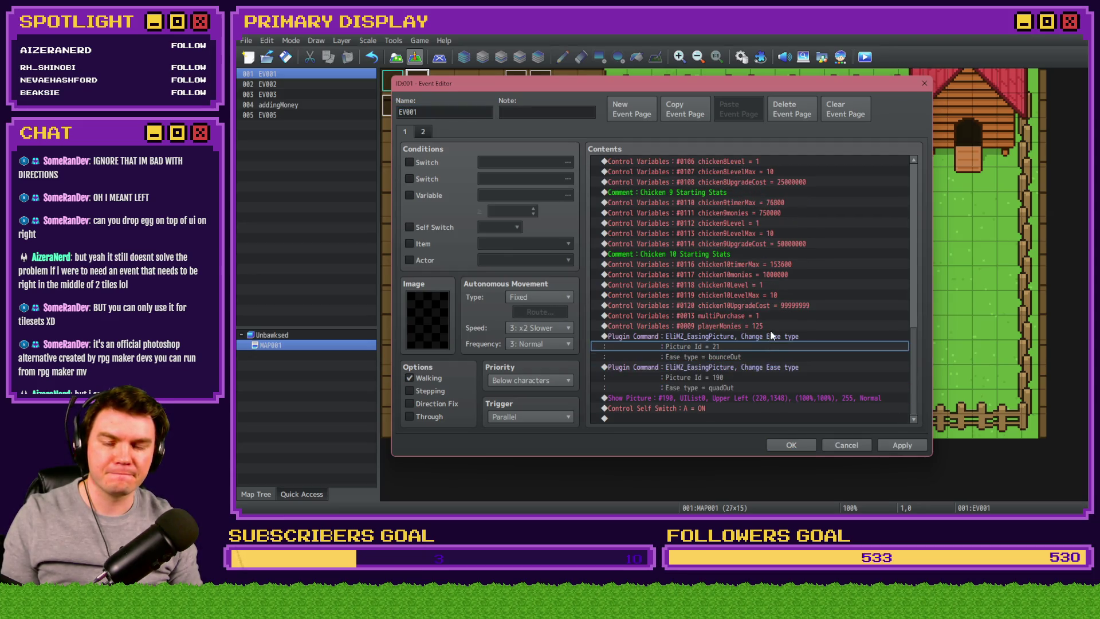
- Set the pasted easing command's Picture Id to 22
{"action": "double_click", "coordinate": [772, 339]}
{"action": "double_click", "coordinate": [755, 271]}
{"action": "key", "text": "Up"}
{"action": "left_click", "coordinate": [772, 325]}
{"action": "left_click", "coordinate": [779, 404]}
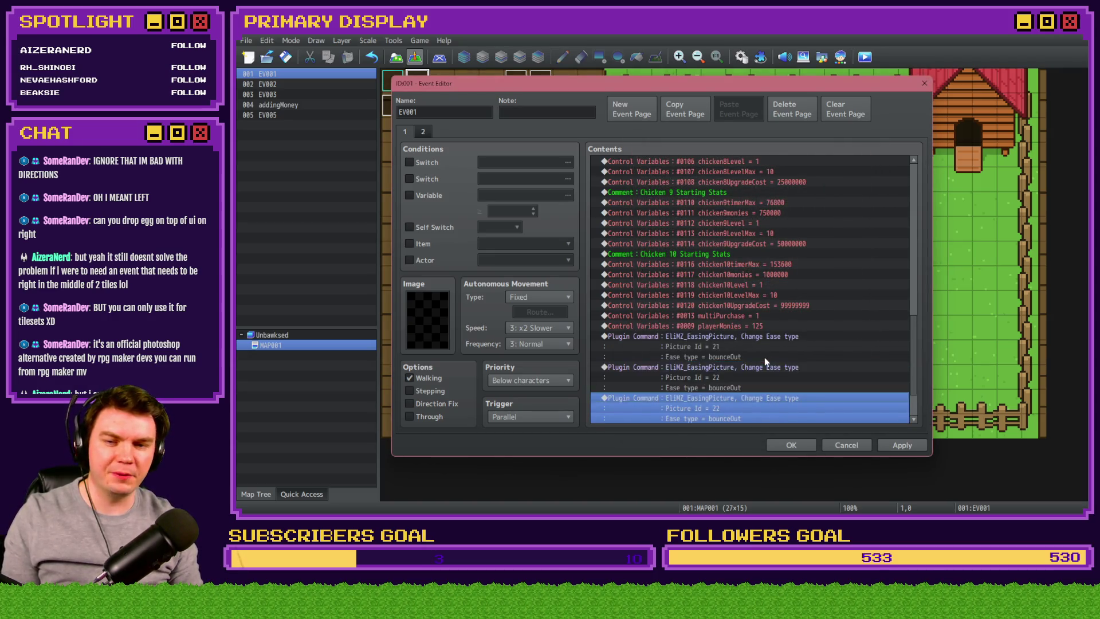
- Set the last easing command to Picture Id 23, close EV001, and reopen the Database
{"action": "double_click", "coordinate": [765, 357]}
{"action": "double_click", "coordinate": [747, 272]}
{"action": "type", "text": "33"}
{"action": "key", "text": "Home"}
{"action": "key", "text": "Delete"}
{"action": "type", "text": "2"}
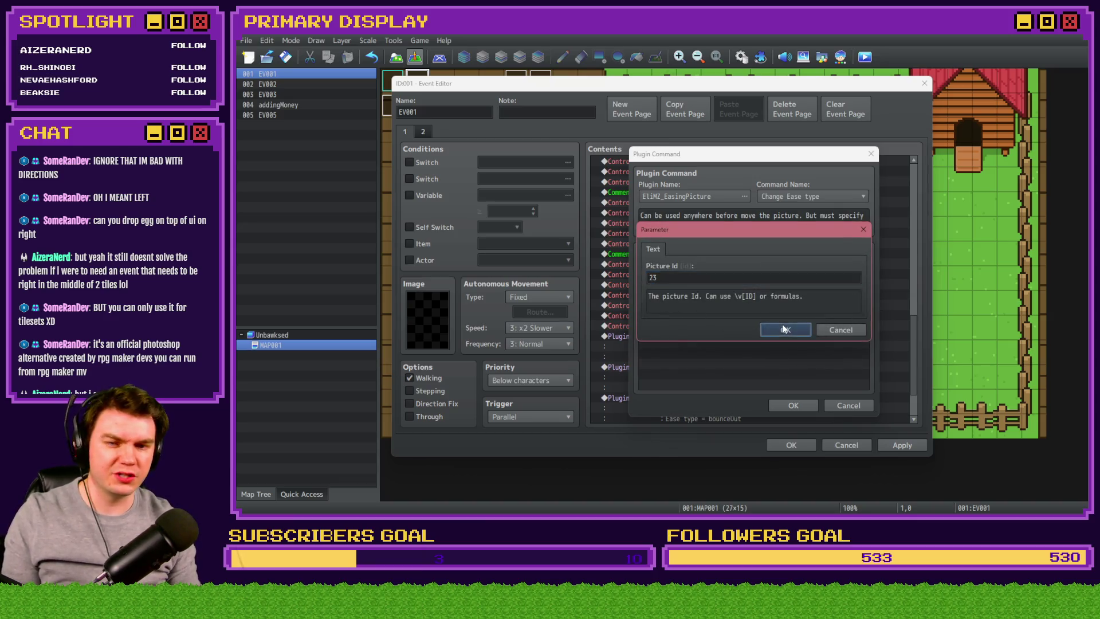
{"action": "left_click", "coordinate": [779, 327]}
{"action": "left_click", "coordinate": [788, 405]}
{"action": "left_click", "coordinate": [790, 444]}
{"action": "left_click", "coordinate": [743, 58]}
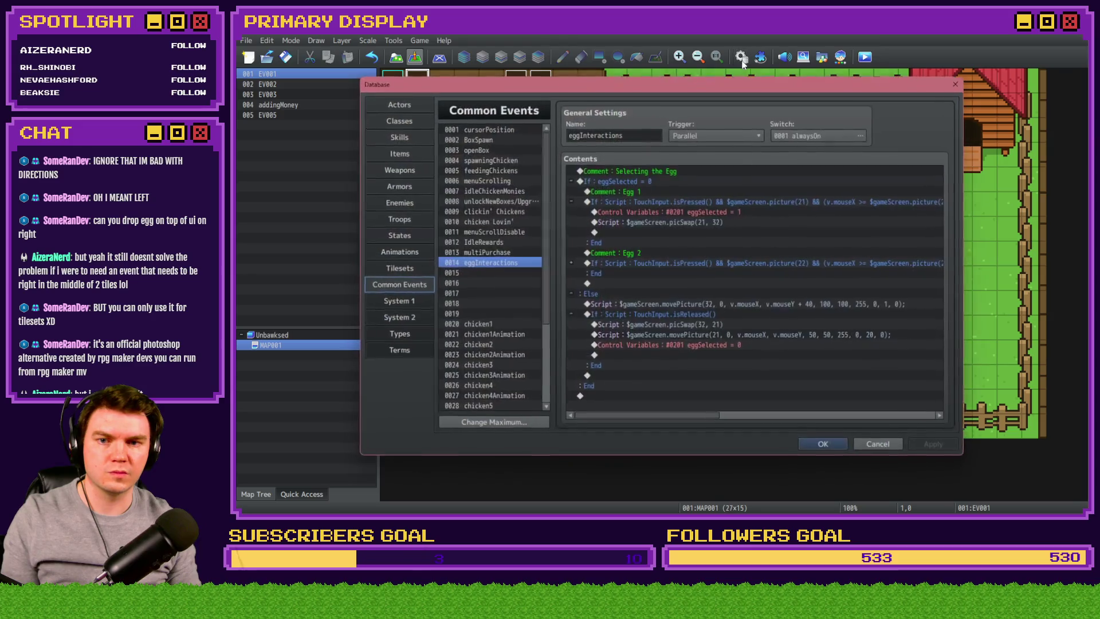
{"action": "left_click", "coordinate": [709, 223]}
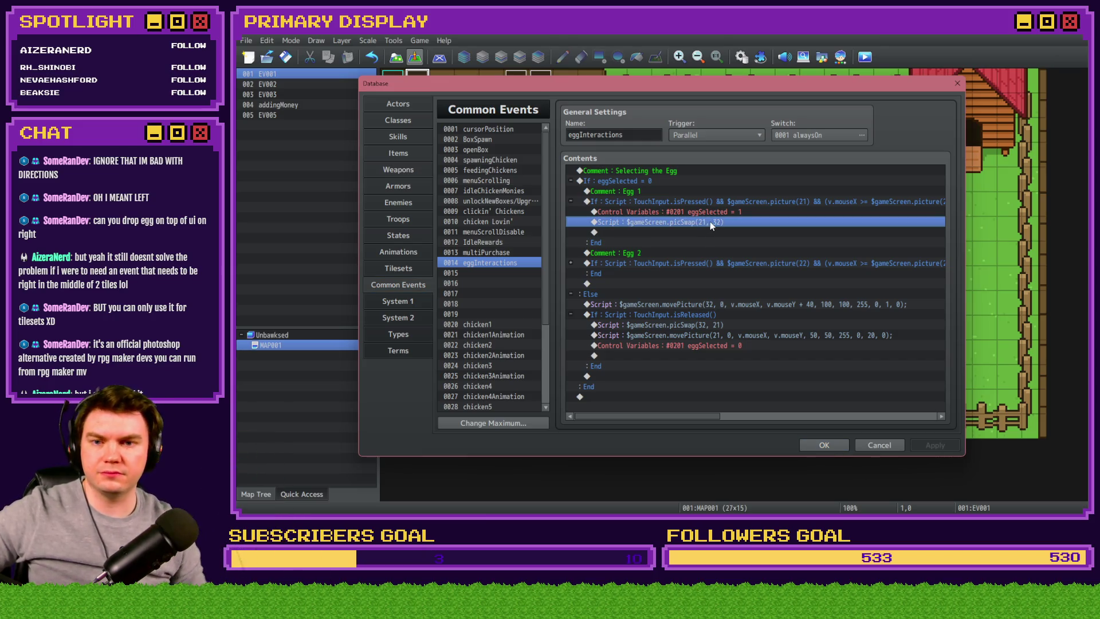
{"action": "left_click", "coordinate": [682, 307]}
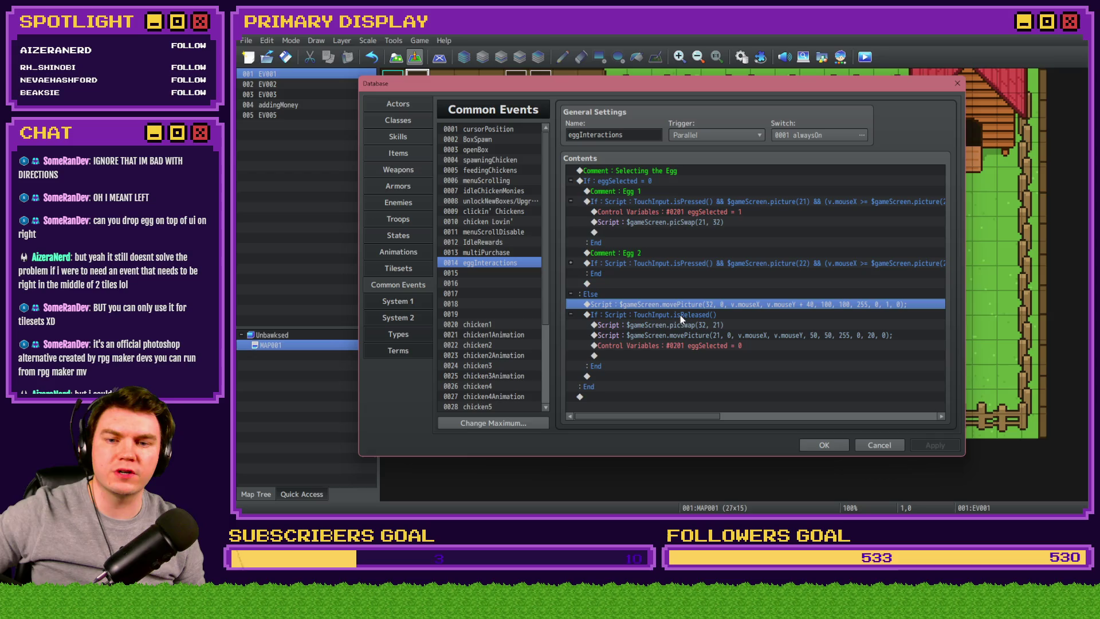
{"action": "left_click", "coordinate": [680, 315]}
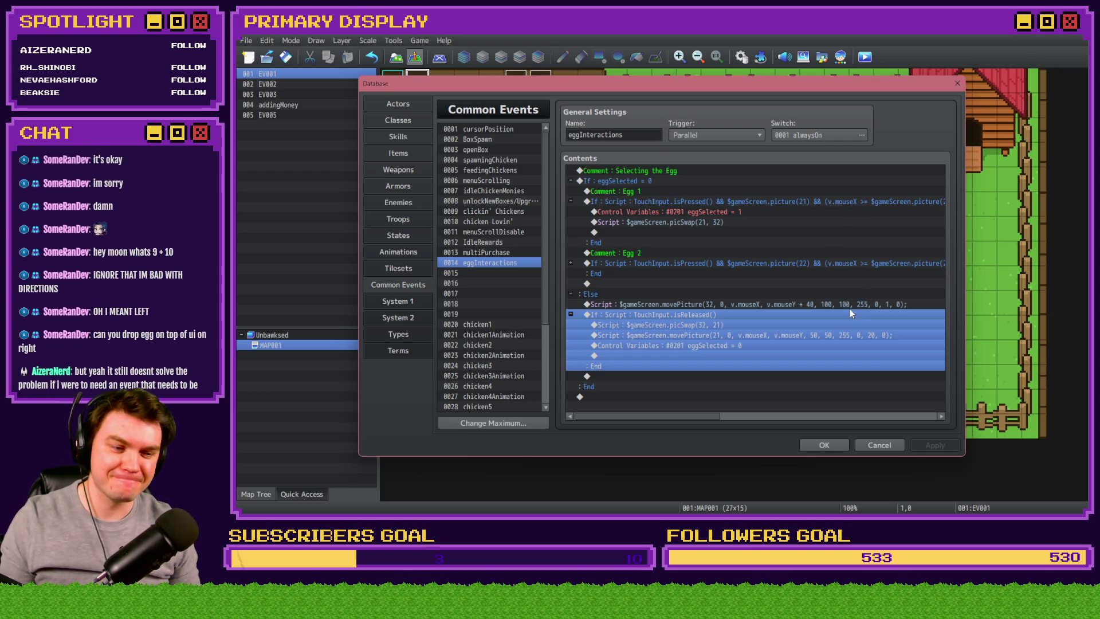
{"action": "left_click", "coordinate": [728, 306]}
{"action": "left_click", "coordinate": [725, 315]}
{"action": "left_click", "coordinate": [723, 326]}
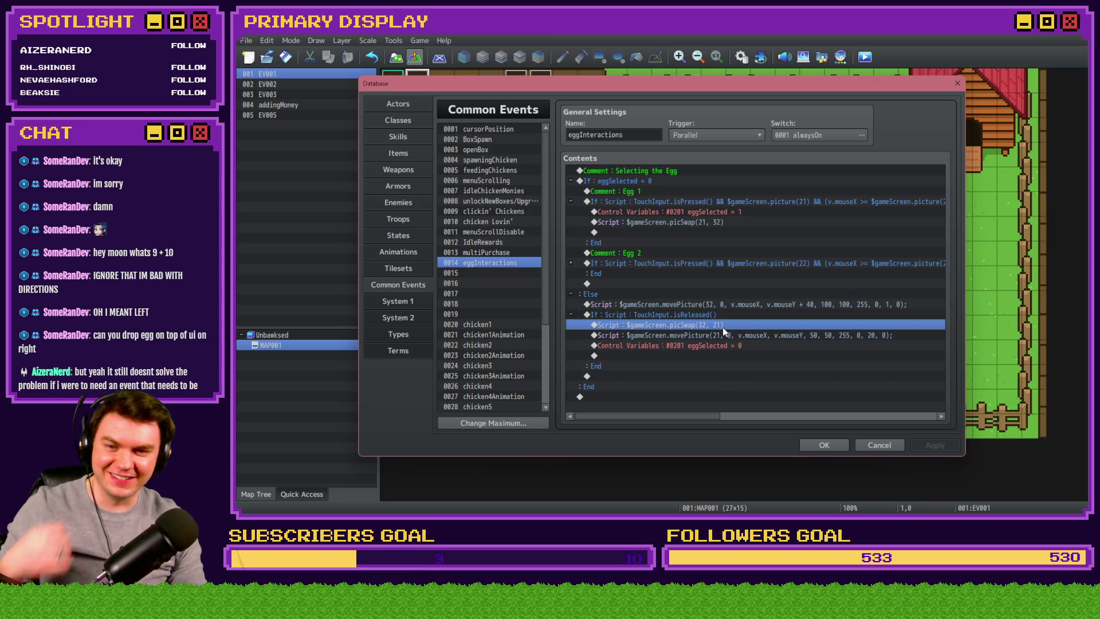
{"action": "left_click", "coordinate": [723, 319]}
{"action": "left_click", "coordinate": [724, 321]}
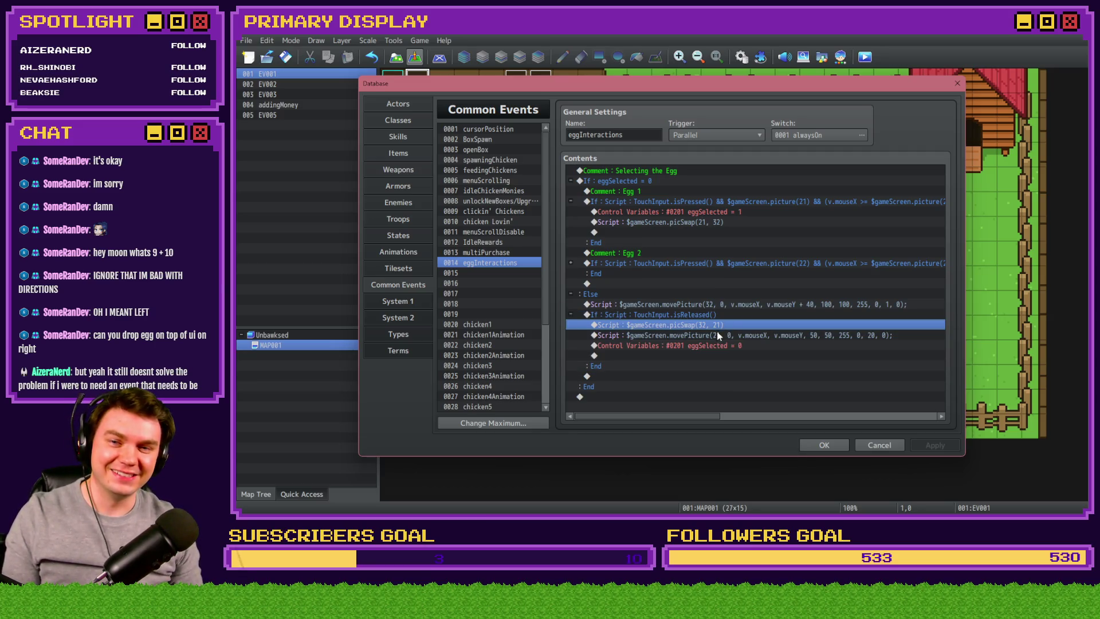
{"action": "left_click", "coordinate": [727, 315]}
{"action": "left_click", "coordinate": [727, 322]}
{"action": "left_click", "coordinate": [728, 316]}
{"action": "left_click", "coordinate": [730, 325]}
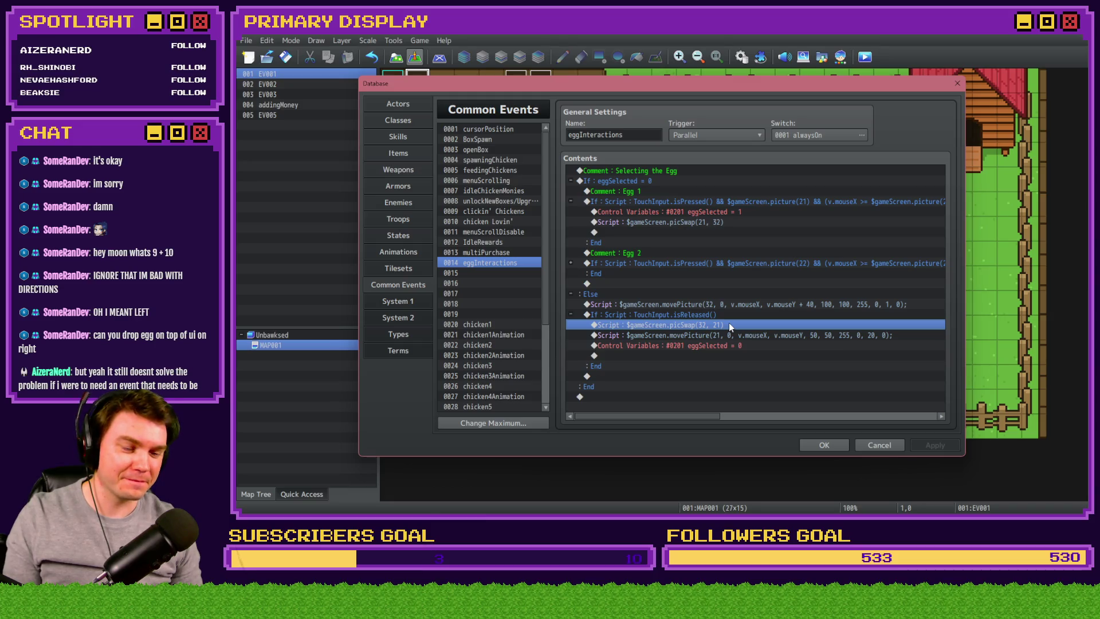
{"action": "left_click", "coordinate": [729, 332]}
{"action": "left_click", "coordinate": [729, 325]}
{"action": "left_click", "coordinate": [732, 333]}
{"action": "left_click", "coordinate": [731, 326]}
{"action": "left_click", "coordinate": [730, 335]}
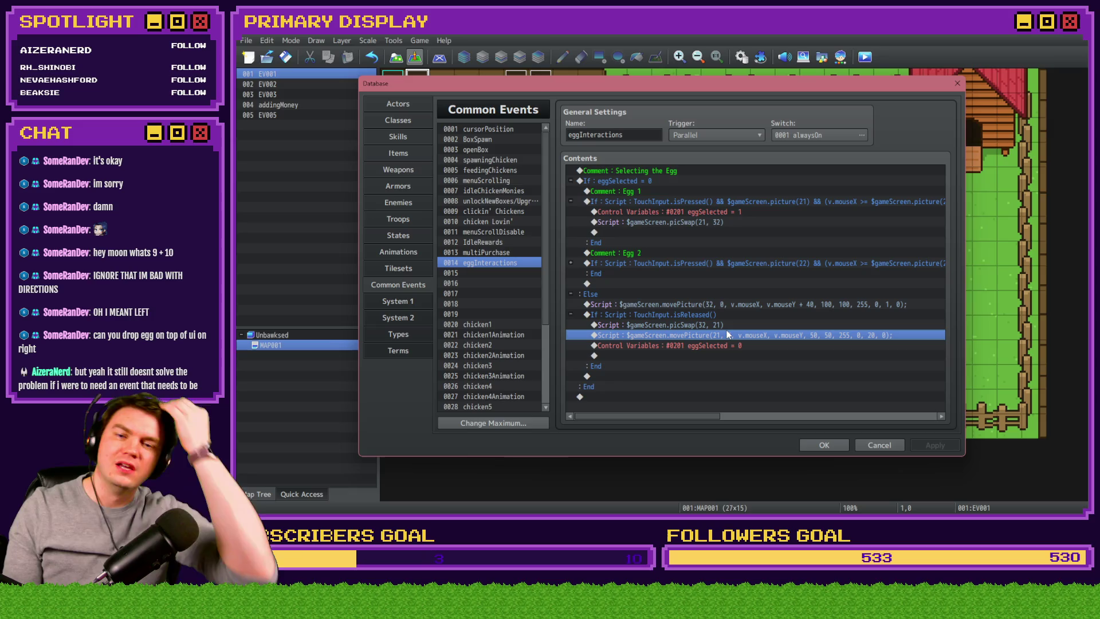
{"action": "left_click", "coordinate": [725, 314]}
{"action": "left_click", "coordinate": [724, 324]}
{"action": "double_click", "coordinate": [723, 325]}
- Rewrite the release script line as picSwap(32, ($gameVariables.value(201) + 20))
{"action": "key", "text": "Escape"}
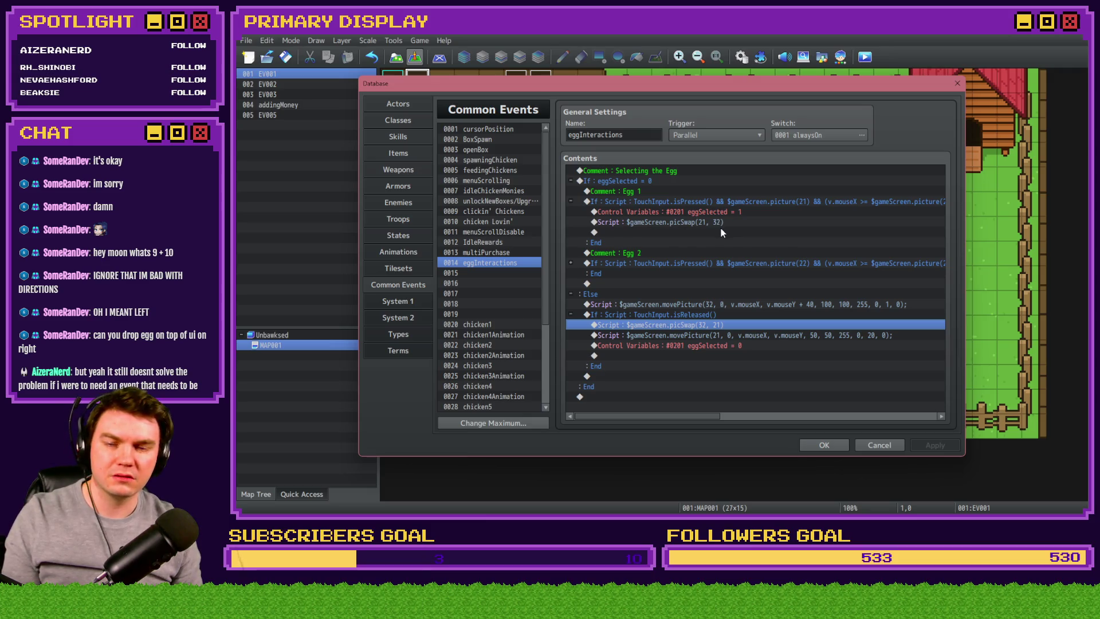
{"action": "key", "text": "Return"}
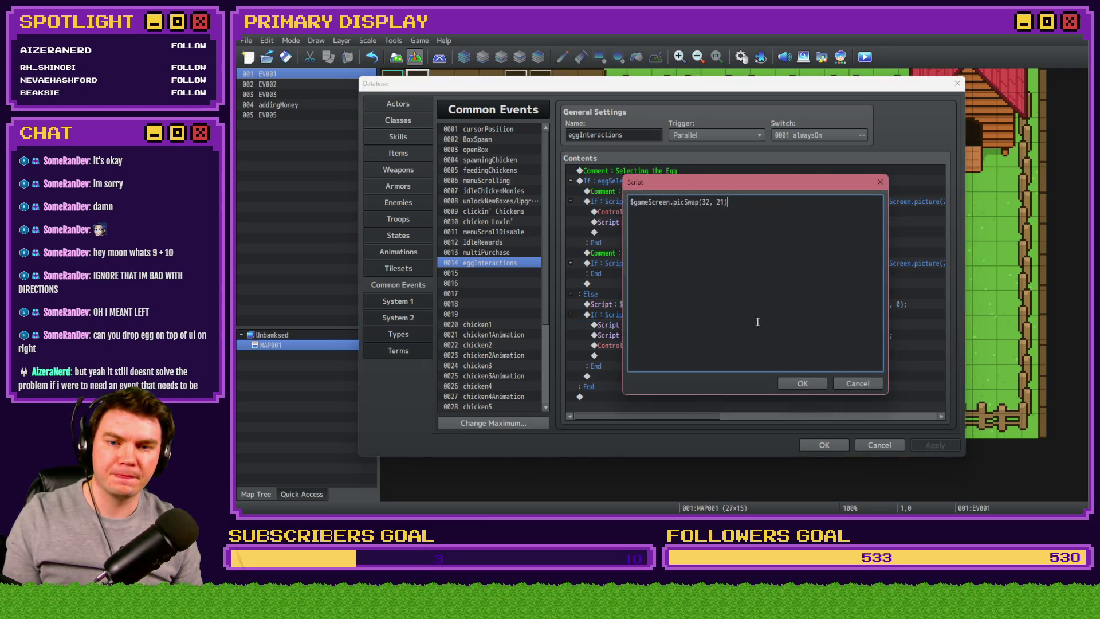
{"action": "double_click", "coordinate": [720, 203]}
{"action": "mouse_move", "coordinate": [738, 182]}
{"action": "left_mouse_down"}
{"action": "mouse_move", "coordinate": [783, 271]}
{"action": "mouse_move", "coordinate": [749, 239]}
{"action": "left_mouse_up"}
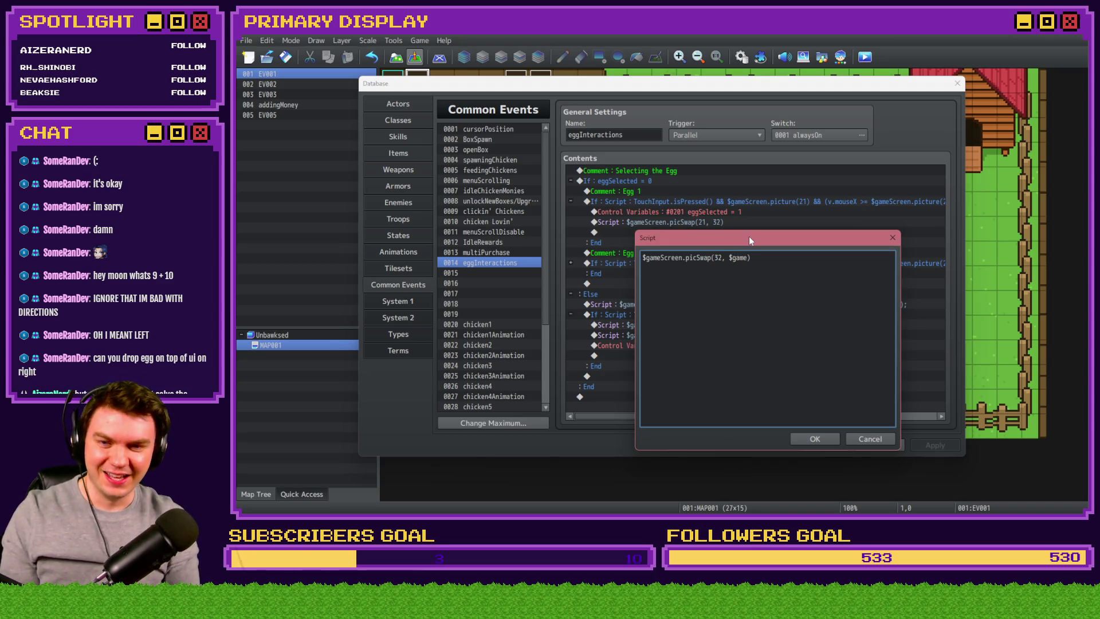
{"action": "type", "text": "riables.value"}
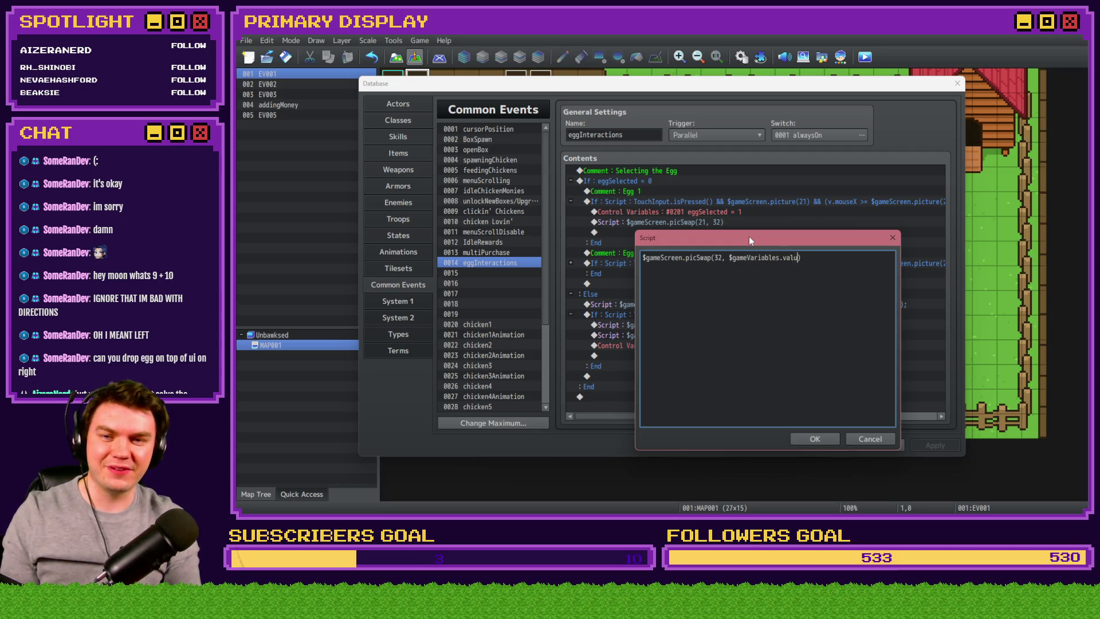
{"action": "type", "text": "()"}
{"action": "type", "text": "201"}
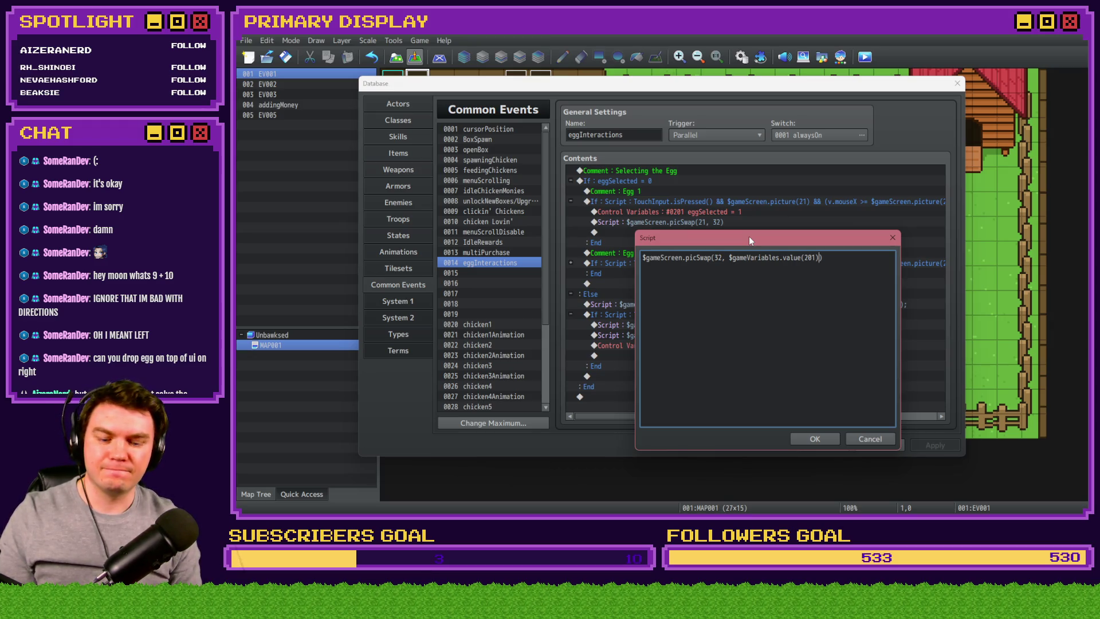
{"action": "key", "text": "Left"}
{"action": "key", "text": "Left"}
{"action": "key", "text": "Left"}
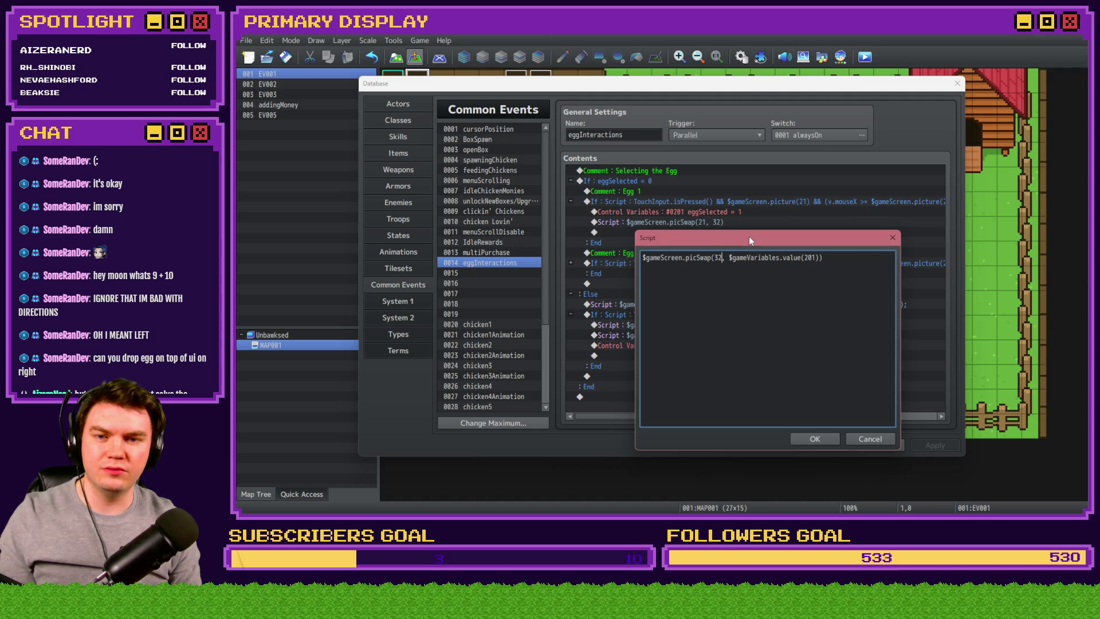
{"action": "type", "text": "("}
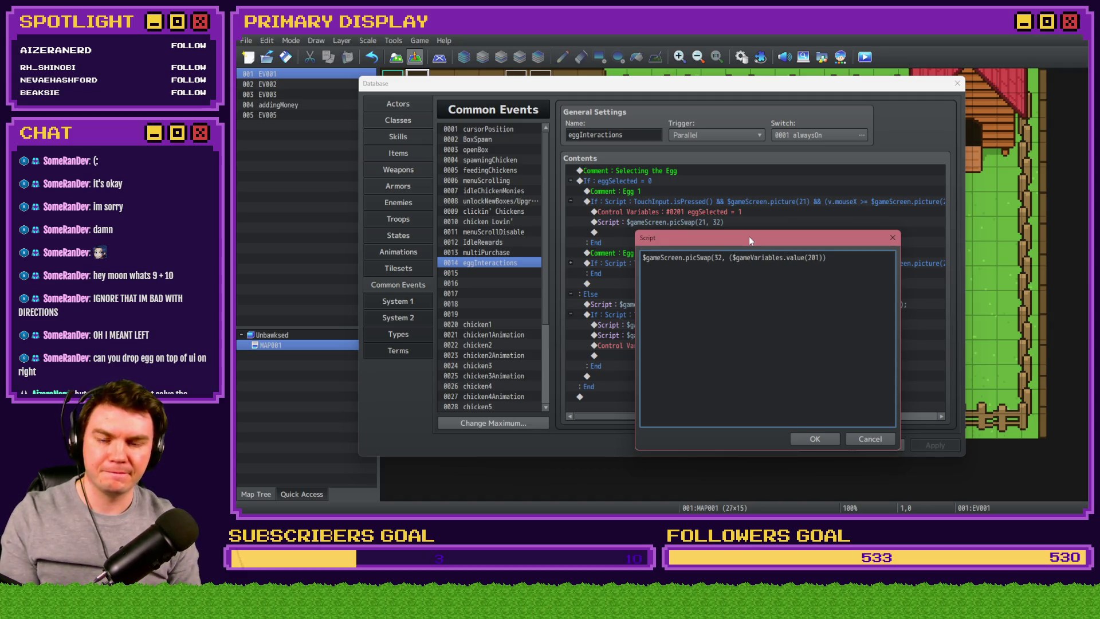
{"action": "key", "text": "Right"}
{"action": "key", "text": "Right"}
{"action": "key", "text": "Right"}
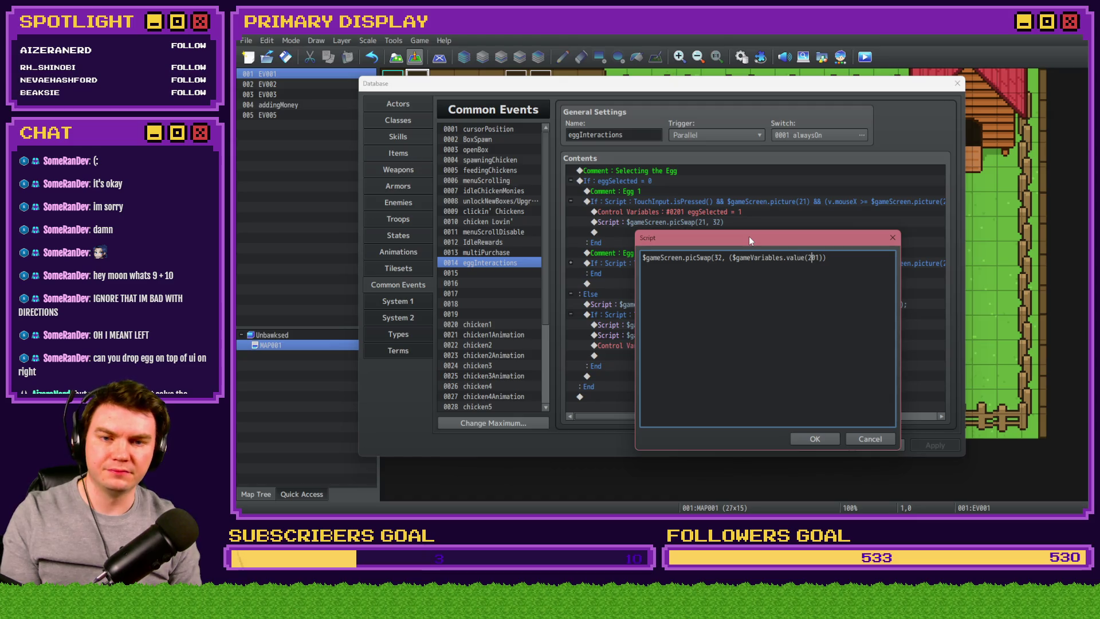
{"action": "type", "text": ")"}
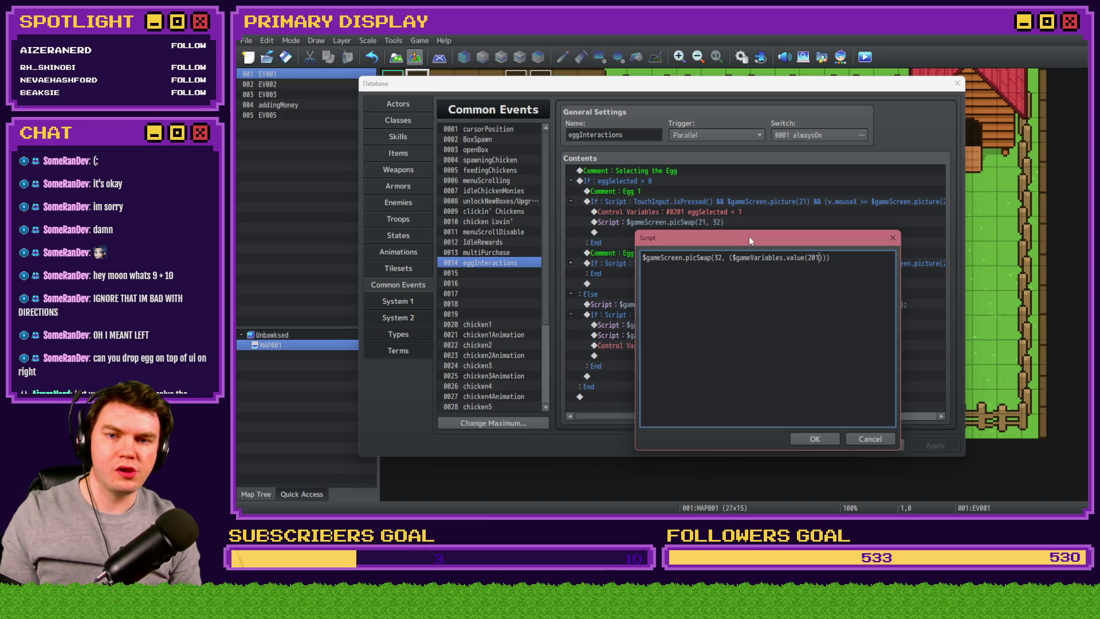
{"action": "type", "text": "+ 20"}
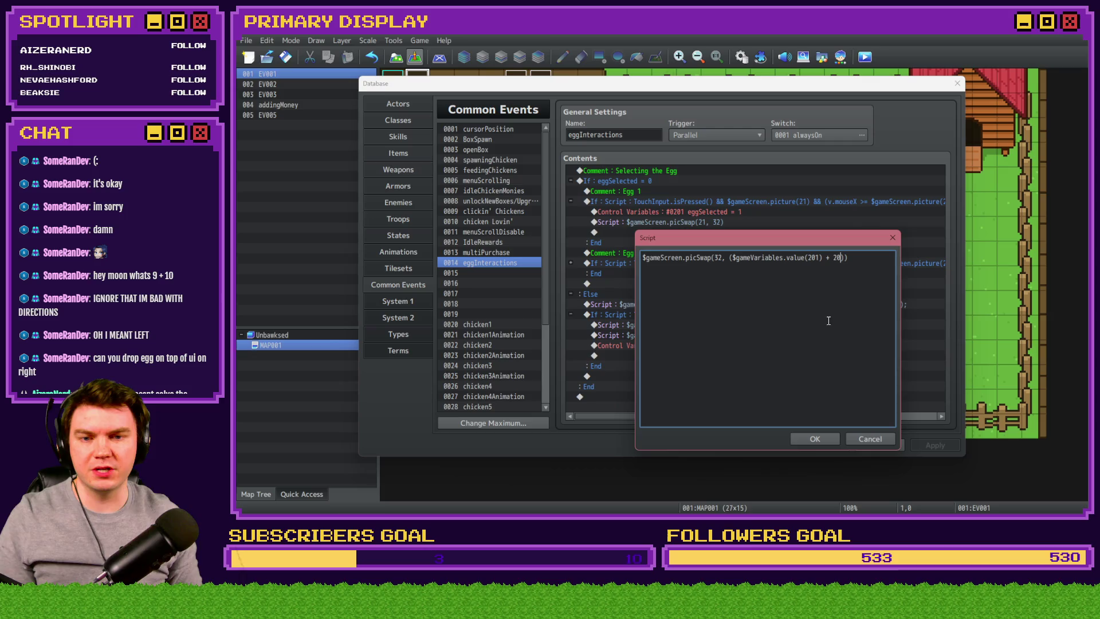
{"action": "left_click", "coordinate": [818, 437]}
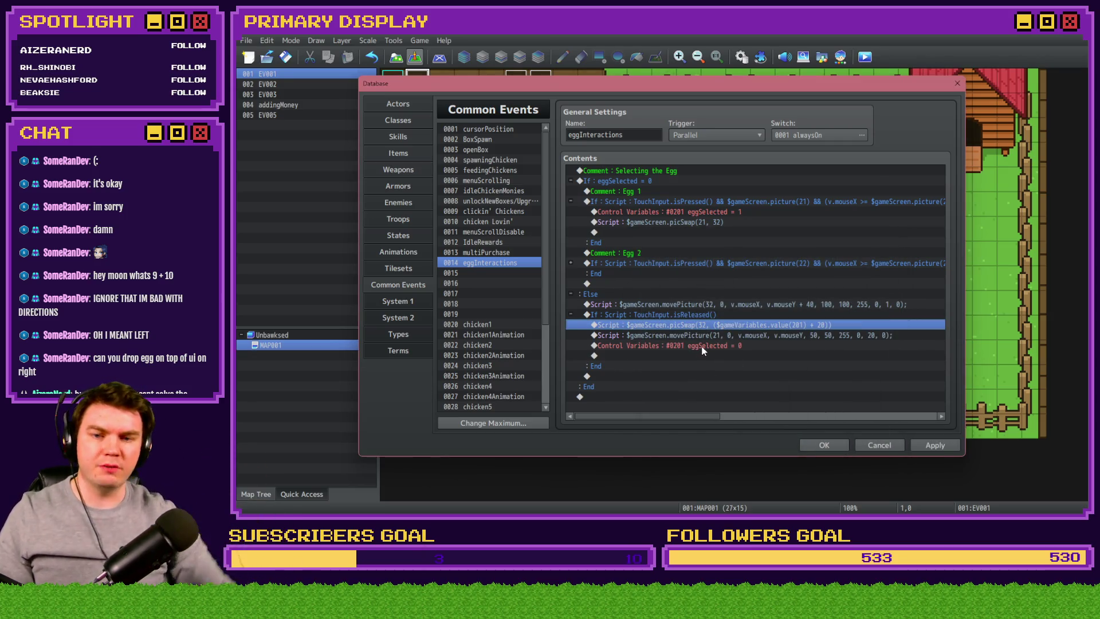
- Replace 21 in the movePicture script with $gameVariables.value(201) + 20
{"action": "key", "text": "Return"}
{"action": "left_click_drag", "start_coordinate": [717, 201], "coordinate": [834, 201]}
{"action": "key", "text": "ctrl+c"}
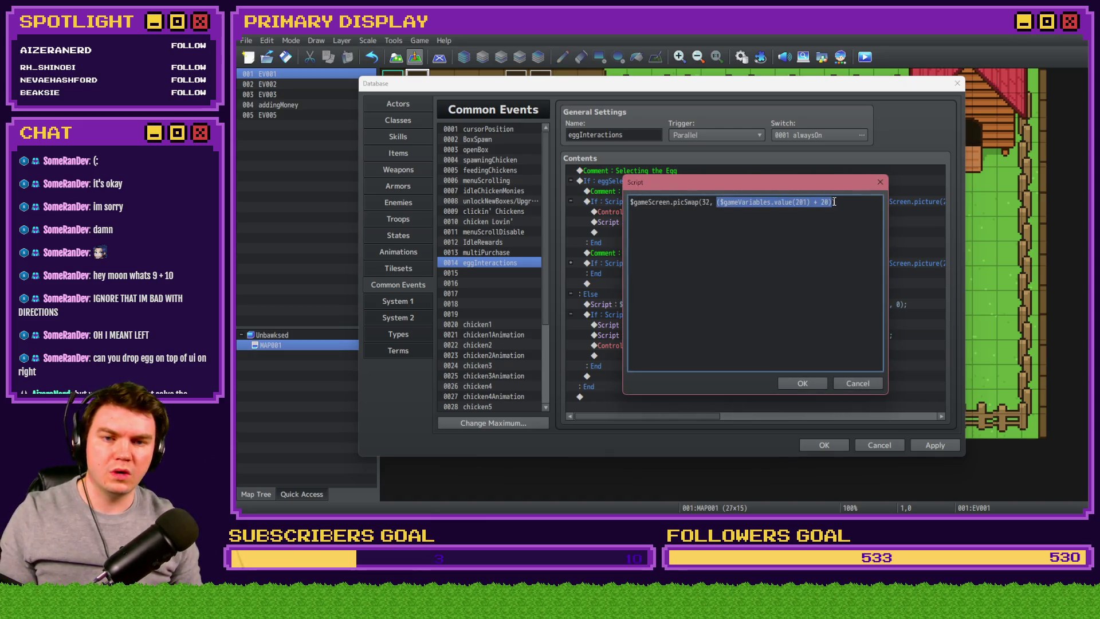
{"action": "left_click", "coordinate": [813, 387]}
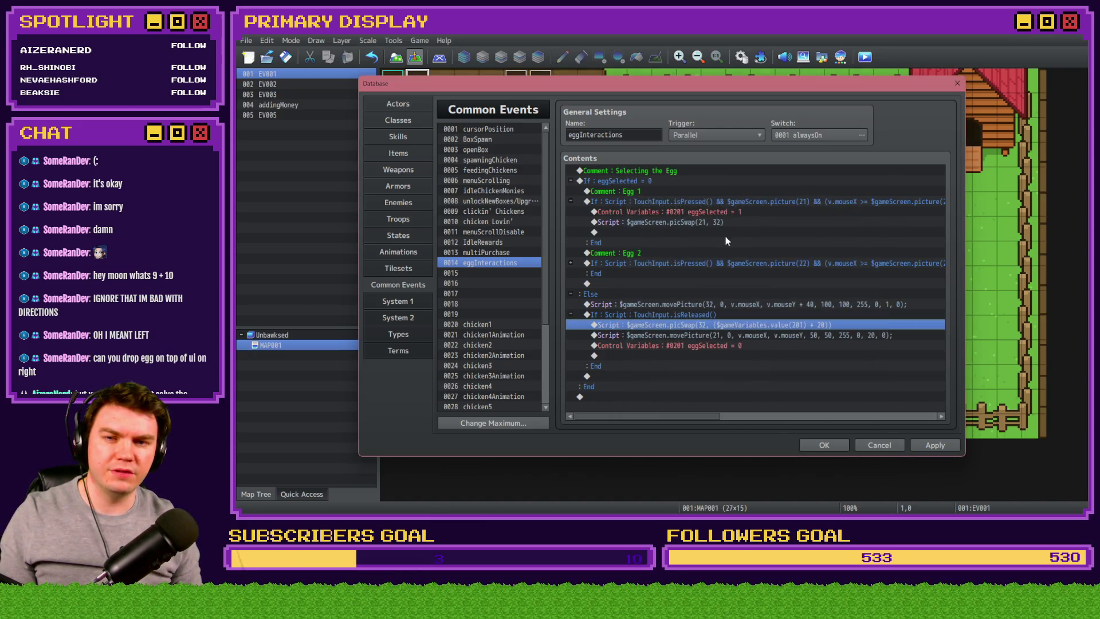
{"action": "double_click", "coordinate": [745, 338]}
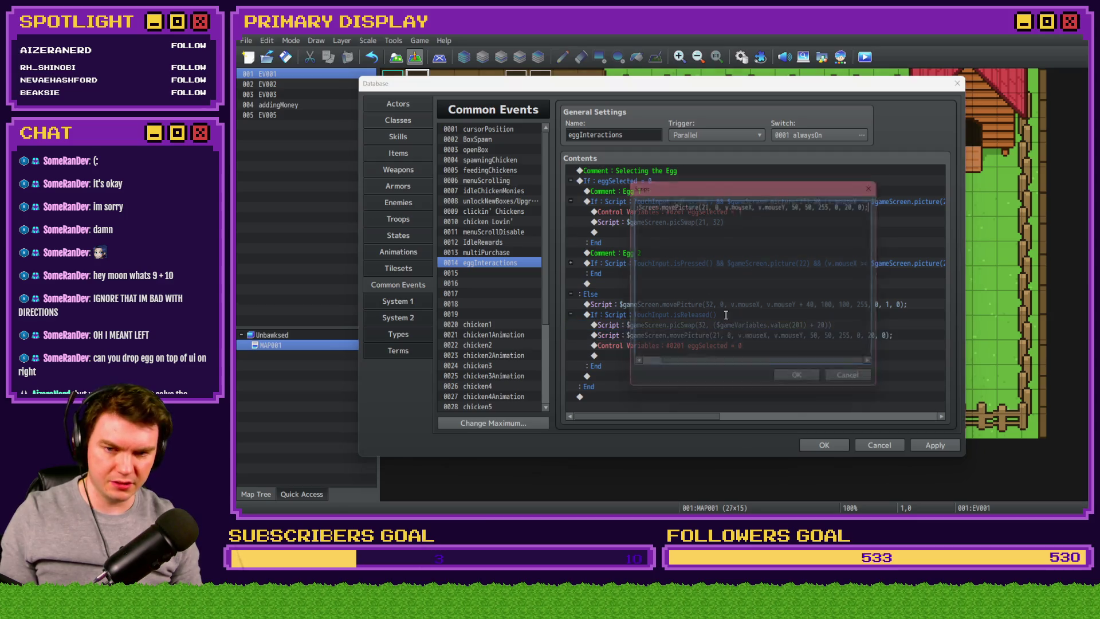
{"action": "double_click", "coordinate": [705, 201]}
{"action": "key", "text": "ctrl+v"}
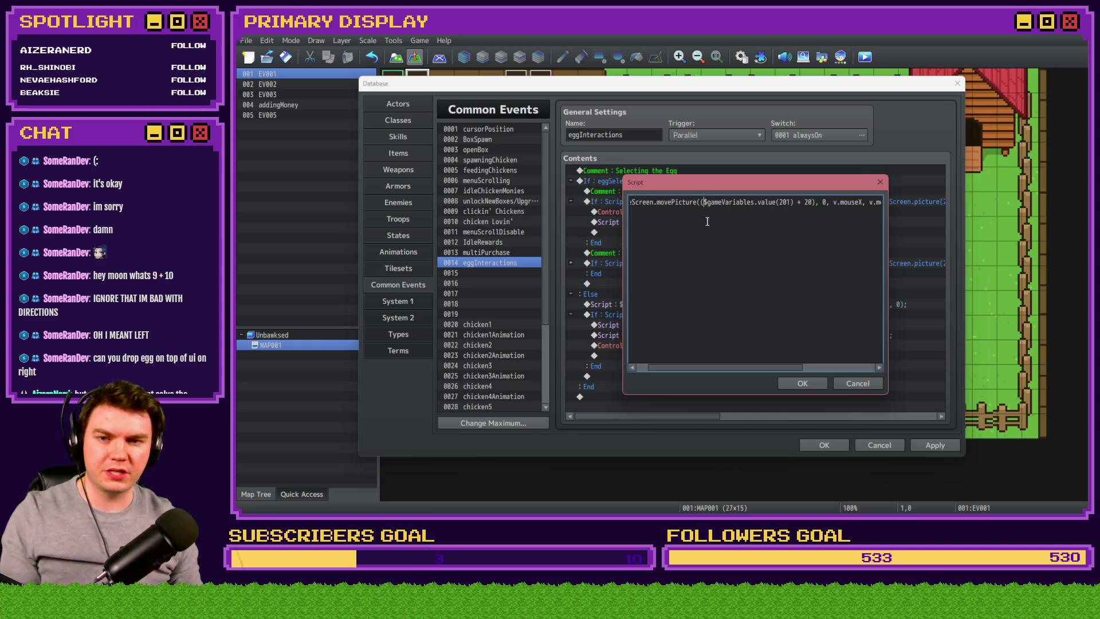
{"action": "key", "text": "BackSpace"}
{"action": "left_click", "coordinate": [810, 201]}
{"action": "key", "text": "BackSpace"}
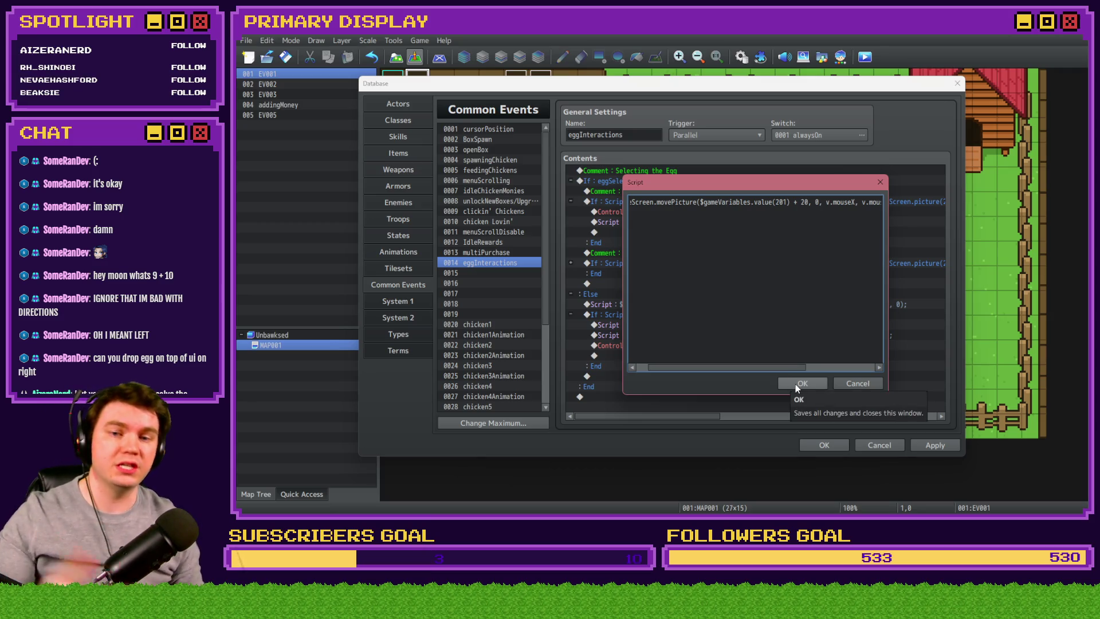
{"action": "left_click", "coordinate": [795, 384]}
- Remove picSwap's extra parenthesis and apply the common event changes
{"action": "double_click", "coordinate": [760, 325]}
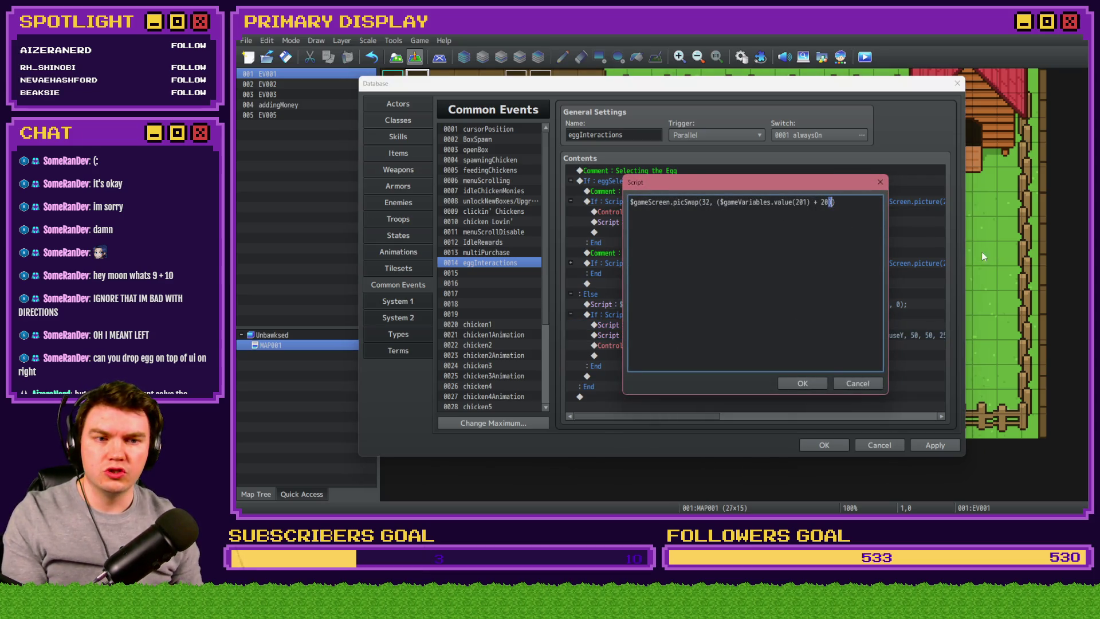
{"action": "left_click", "coordinate": [721, 203]}
{"action": "key", "text": "BackSpace"}
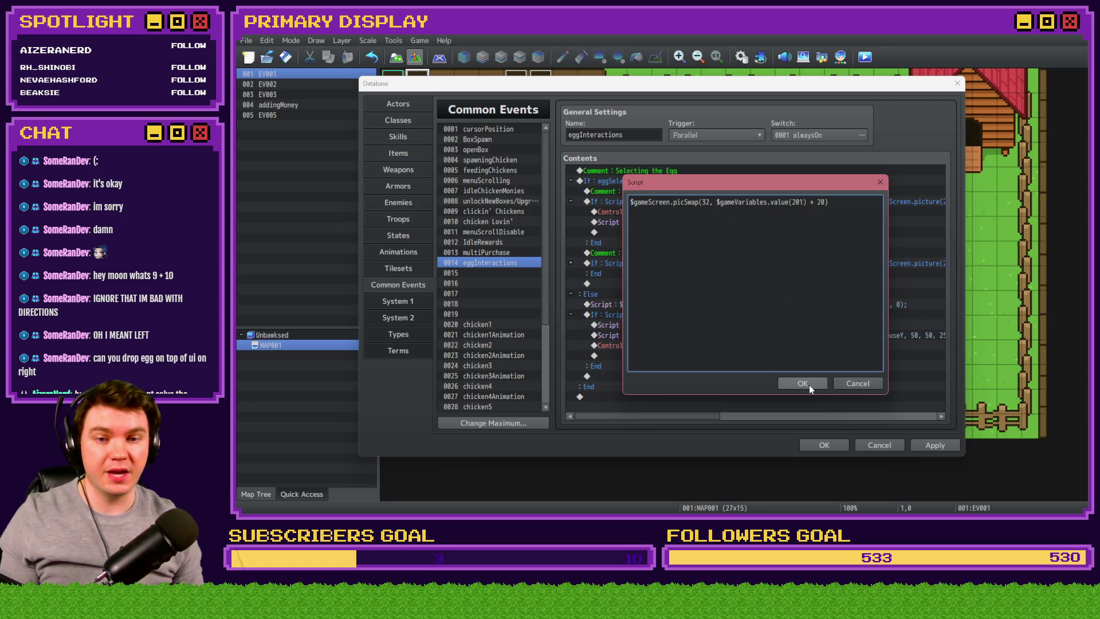
{"action": "left_click", "coordinate": [805, 384]}
{"action": "left_click", "coordinate": [950, 449]}
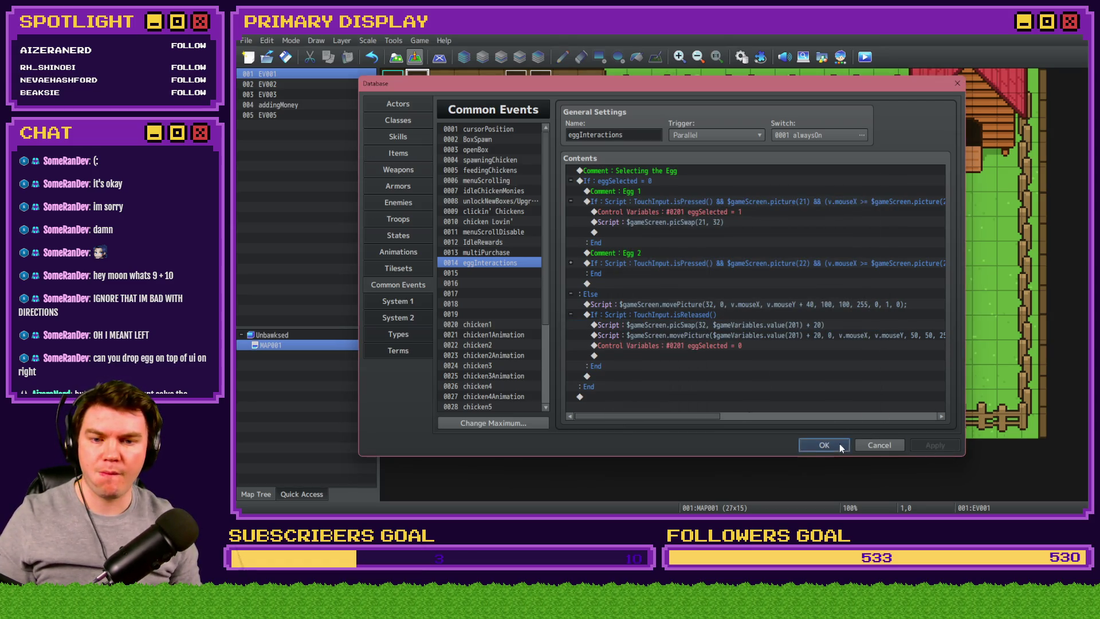
{"action": "left_click", "coordinate": [840, 444]}
{"action": "left_click", "coordinate": [859, 64]}
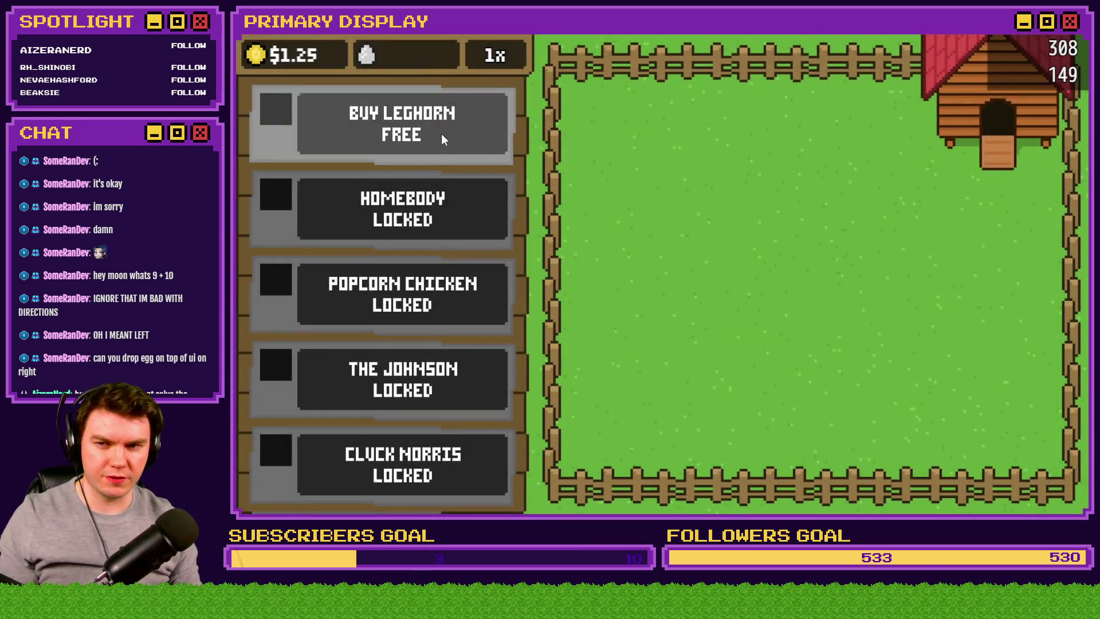
{"action": "left_click", "coordinate": [441, 133]}
{"action": "left_click", "coordinate": [811, 278]}
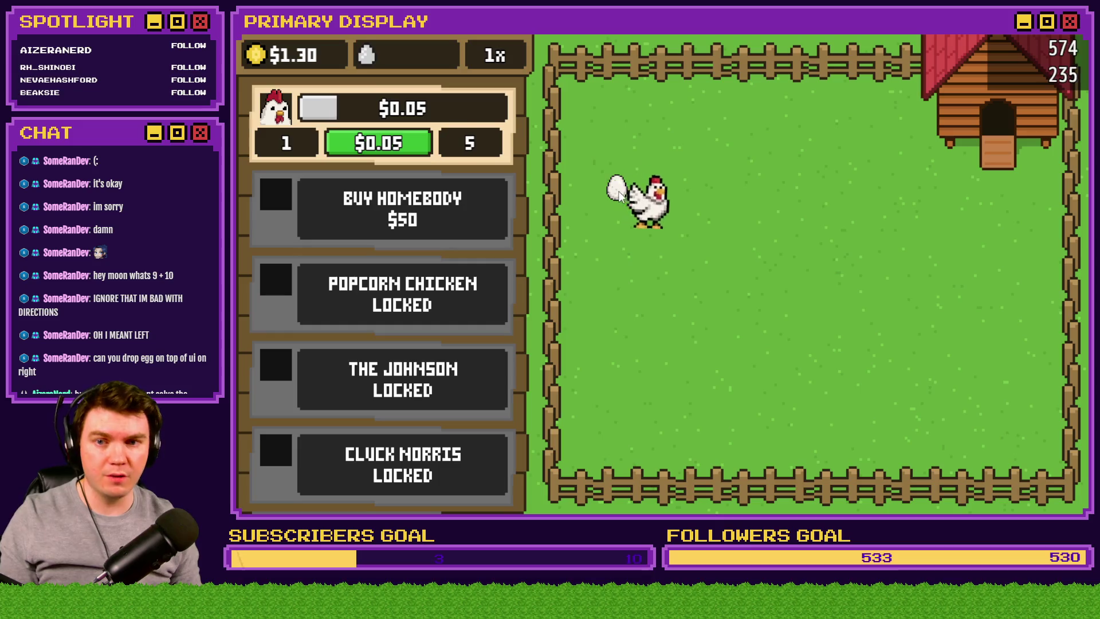
{"action": "mouse_move", "coordinate": [617, 191]}
{"action": "left_mouse_down"}
{"action": "mouse_move", "coordinate": [690, 221]}
{"action": "mouse_move", "coordinate": [802, 189]}
{"action": "mouse_move", "coordinate": [802, 178]}
{"action": "mouse_move", "coordinate": [818, 195]}
{"action": "mouse_move", "coordinate": [869, 179]}
{"action": "mouse_move", "coordinate": [698, 172]}
{"action": "mouse_move", "coordinate": [699, 161]}
{"action": "left_mouse_up"}
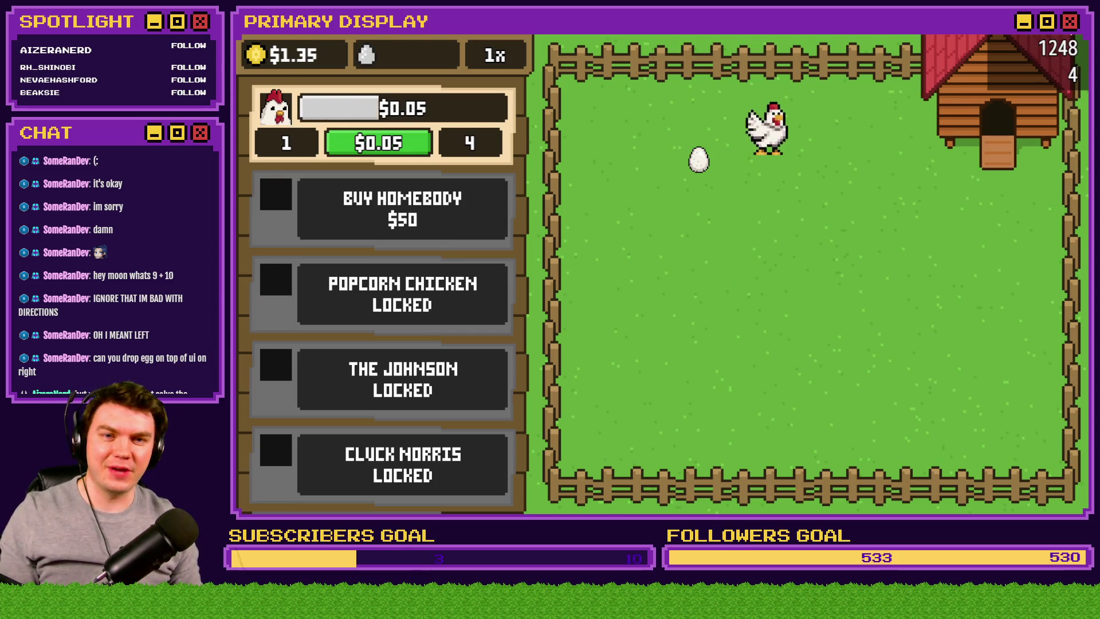
{"action": "key", "text": "alt+F4"}
{"action": "left_click", "coordinate": [742, 57]}
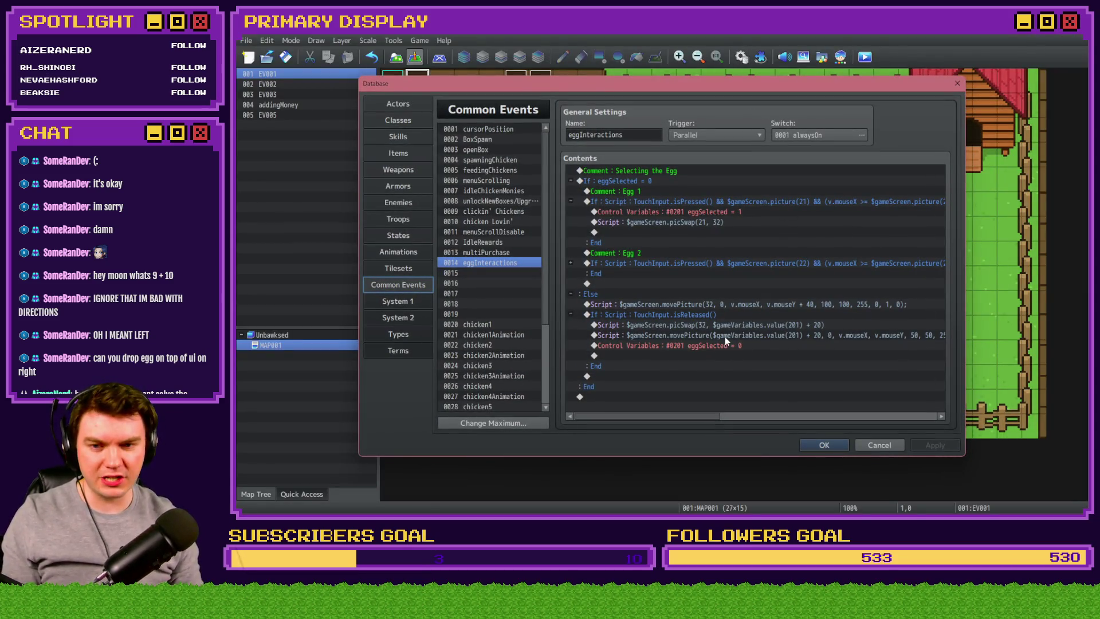
- Replace Egg 2's plugin command with Egg 1's eggSelected and picSwap lines, keeping eggSelected at 2
{"action": "left_click", "coordinate": [726, 335]}
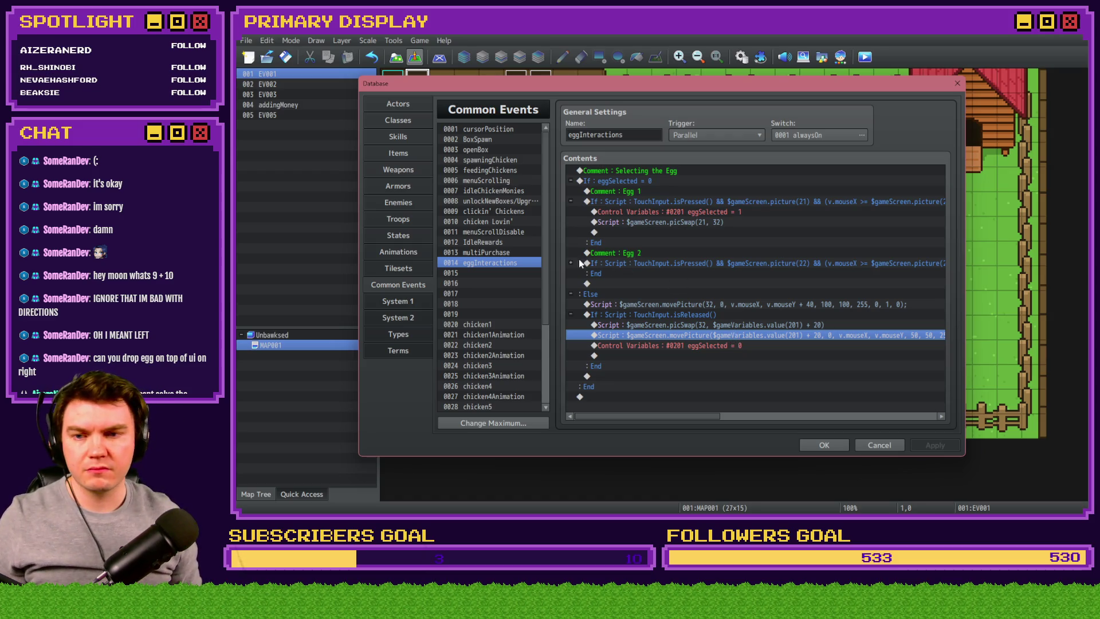
{"action": "left_click_drag", "start_coordinate": [613, 212], "coordinate": [618, 222]}
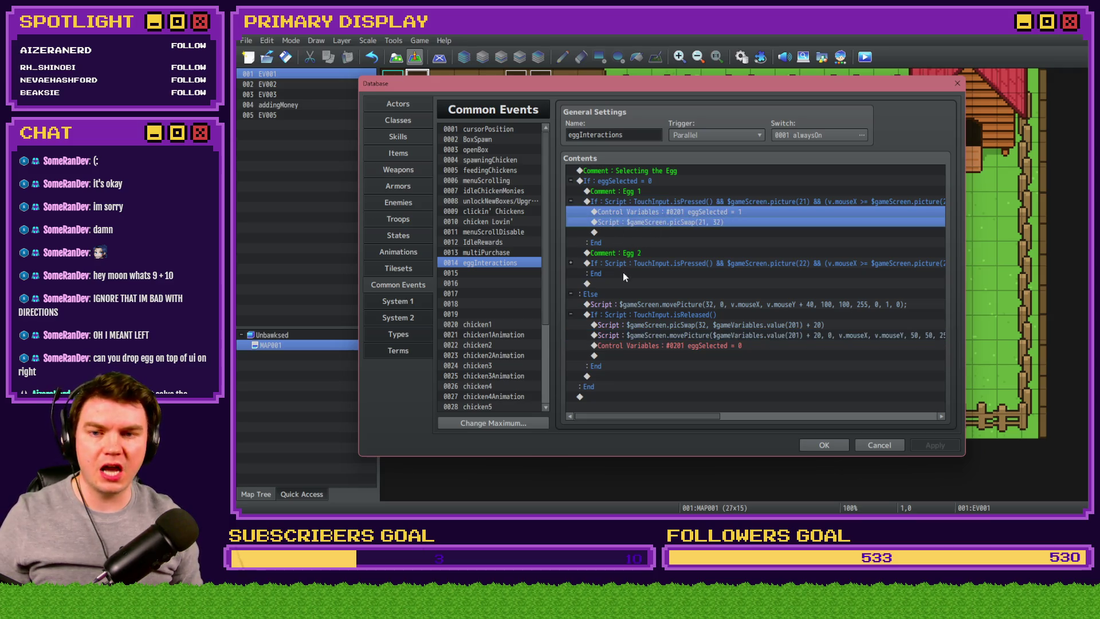
{"action": "left_click", "coordinate": [571, 201]}
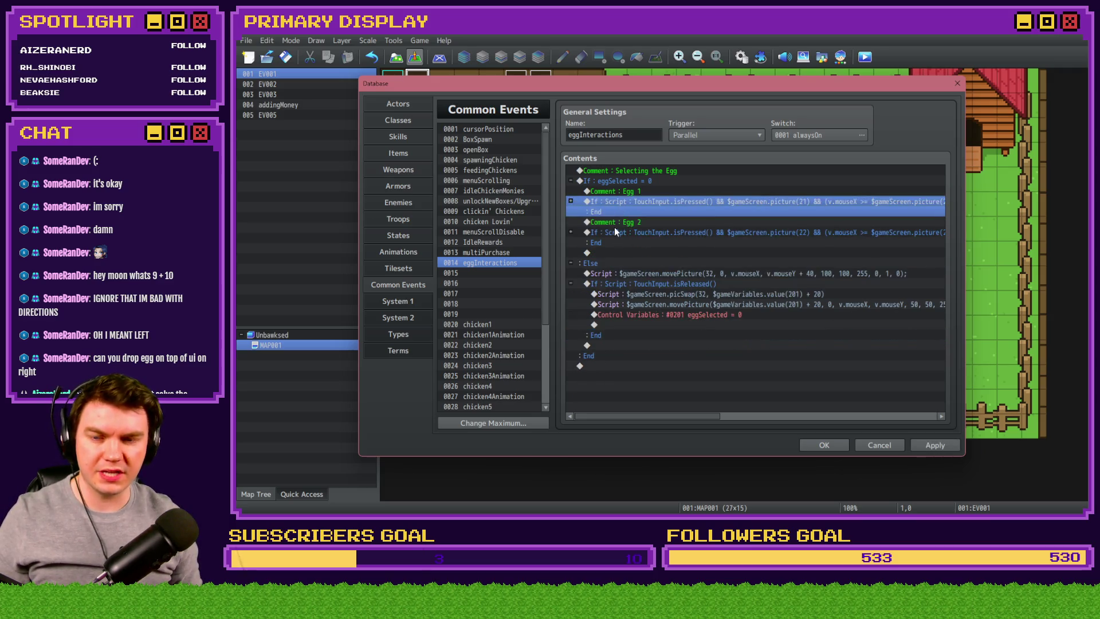
{"action": "left_click", "coordinate": [572, 232]}
{"action": "left_click", "coordinate": [655, 243]}
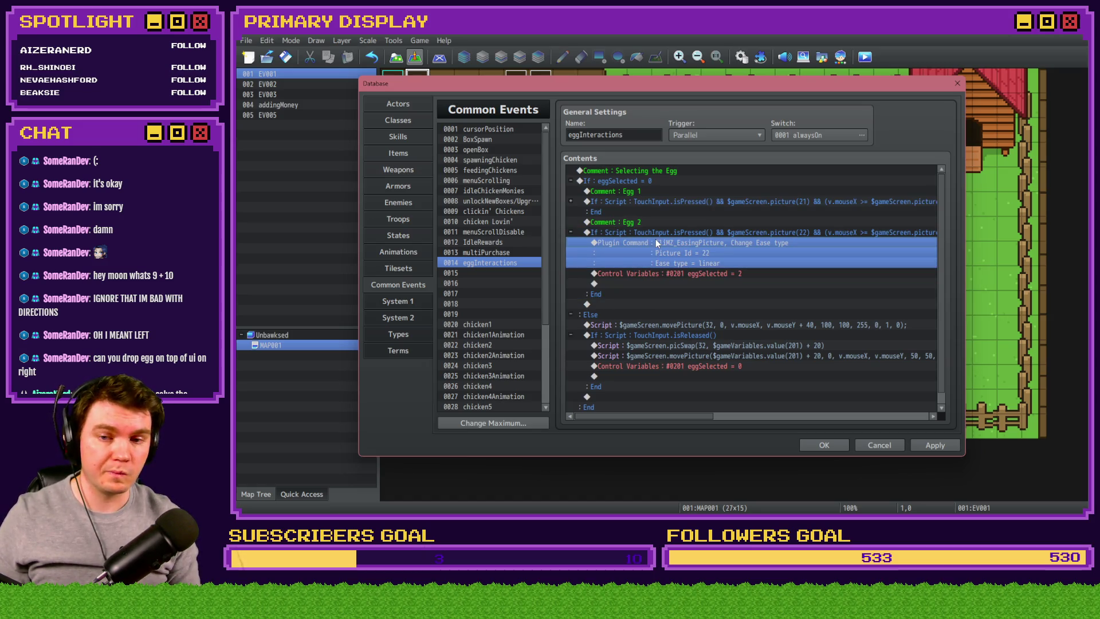
{"action": "key", "text": "Delete"}
{"action": "key", "text": "ctrl+v"}
{"action": "double_click", "coordinate": [656, 241]}
{"action": "key", "text": "Escape"}
{"action": "left_click", "coordinate": [714, 253]}
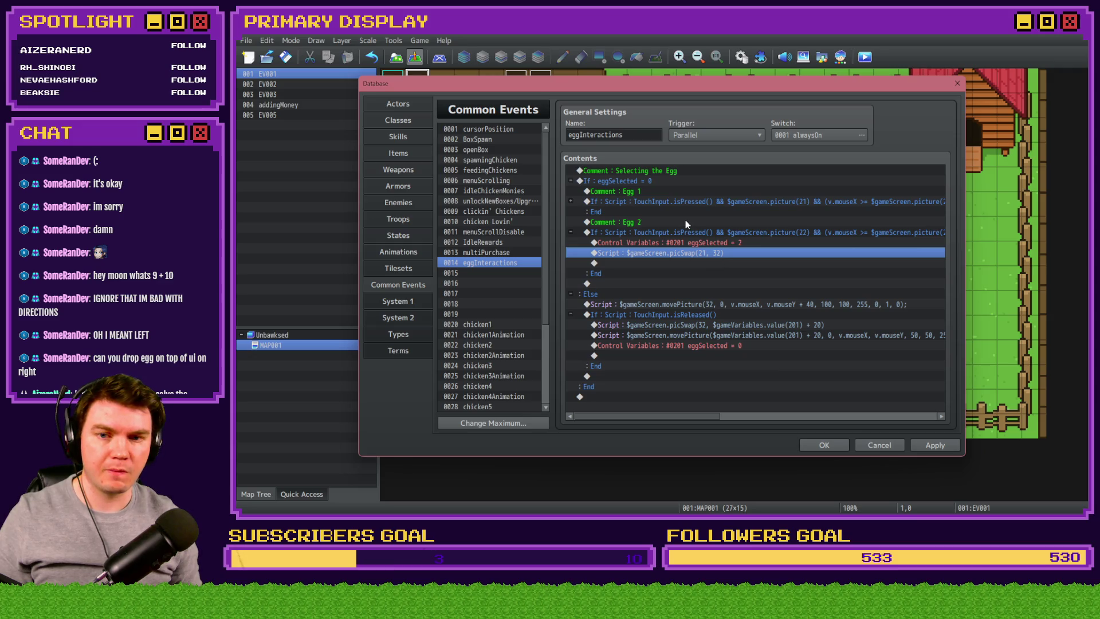
- Copy $gameVariables.value(201) + 20 from the release picSwap into Egg 1's picSwap, replacing 21
{"action": "double_click", "coordinate": [711, 325]}
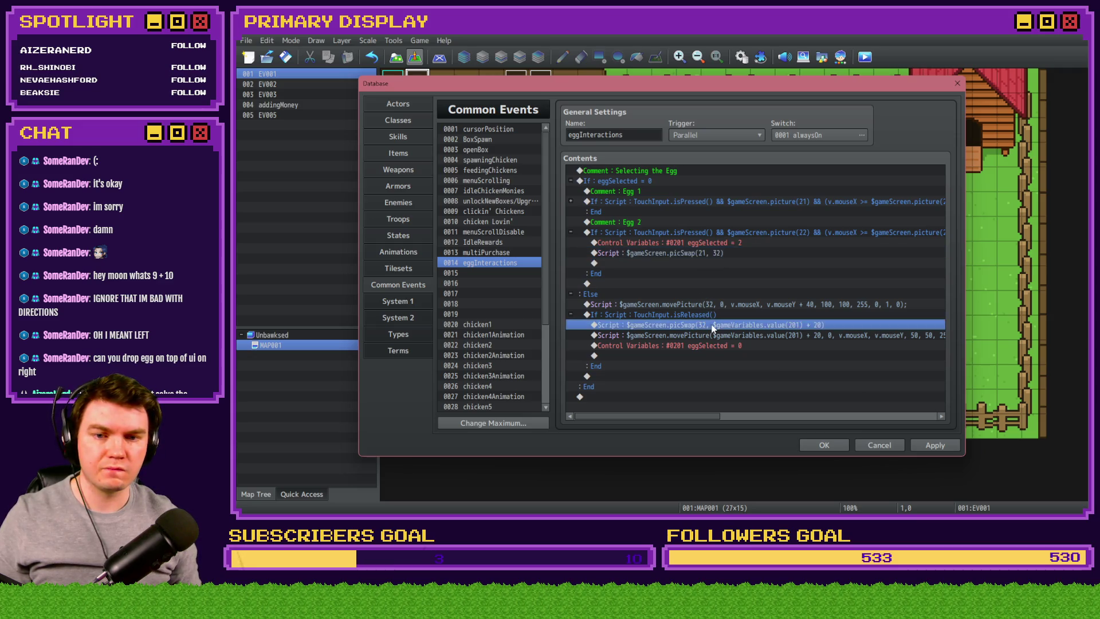
{"action": "left_click_drag", "start_coordinate": [715, 202], "coordinate": [828, 201]}
{"action": "key", "text": "ctrl+c"}
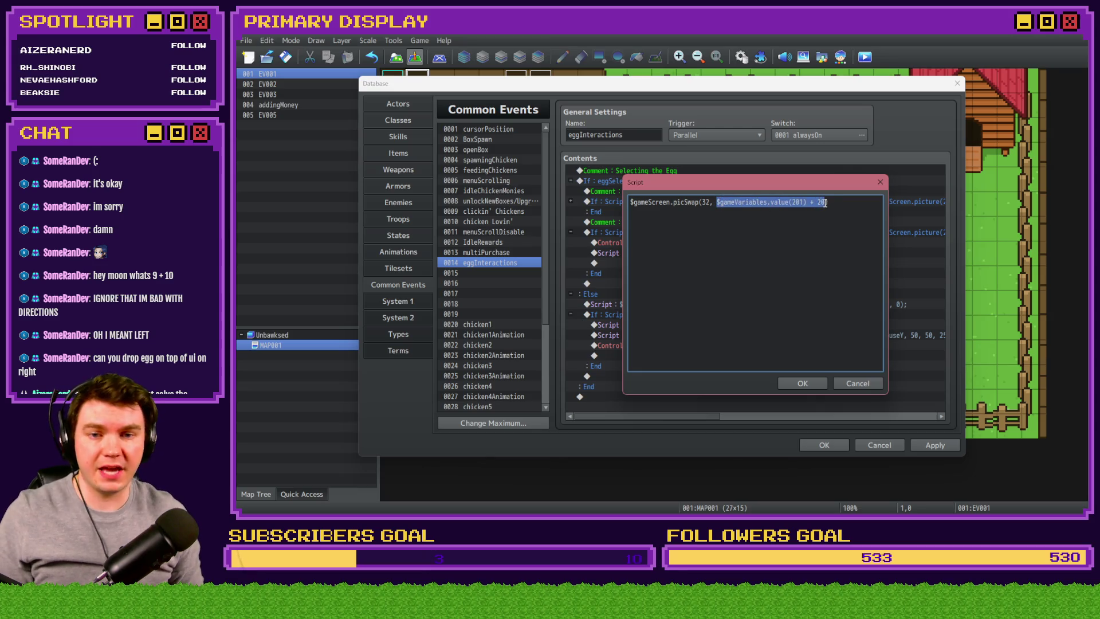
{"action": "left_click", "coordinate": [802, 384]}
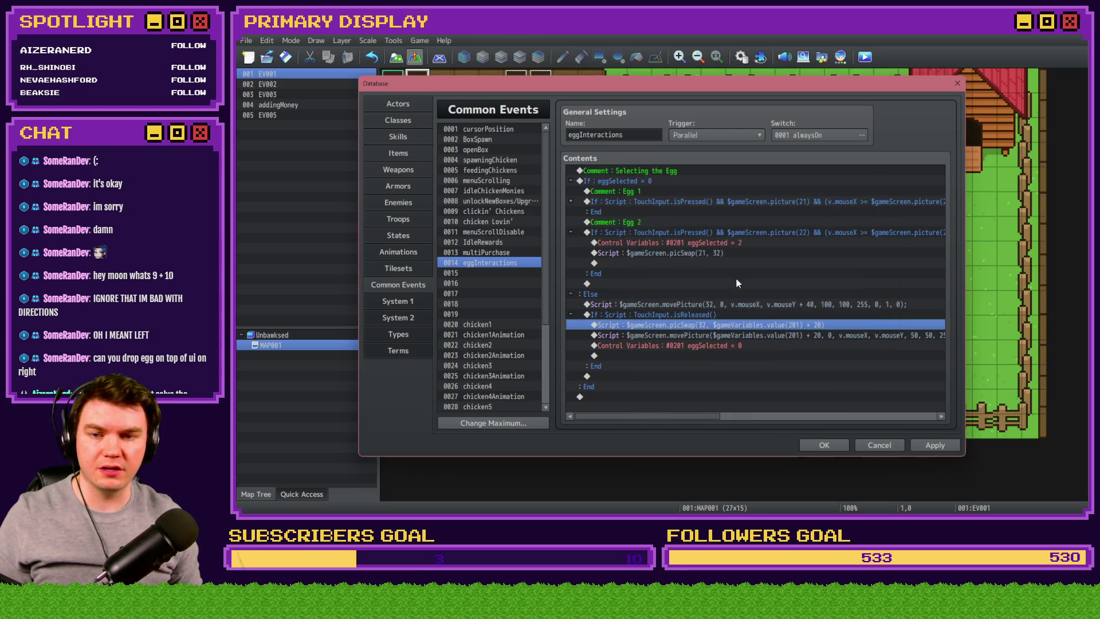
{"action": "left_click", "coordinate": [571, 202]}
{"action": "double_click", "coordinate": [673, 222]}
{"action": "left_click_drag", "start_coordinate": [702, 210], "coordinate": [710, 210]}
{"action": "key", "text": "ctrl+v"}
{"action": "left_click", "coordinate": [799, 388]}
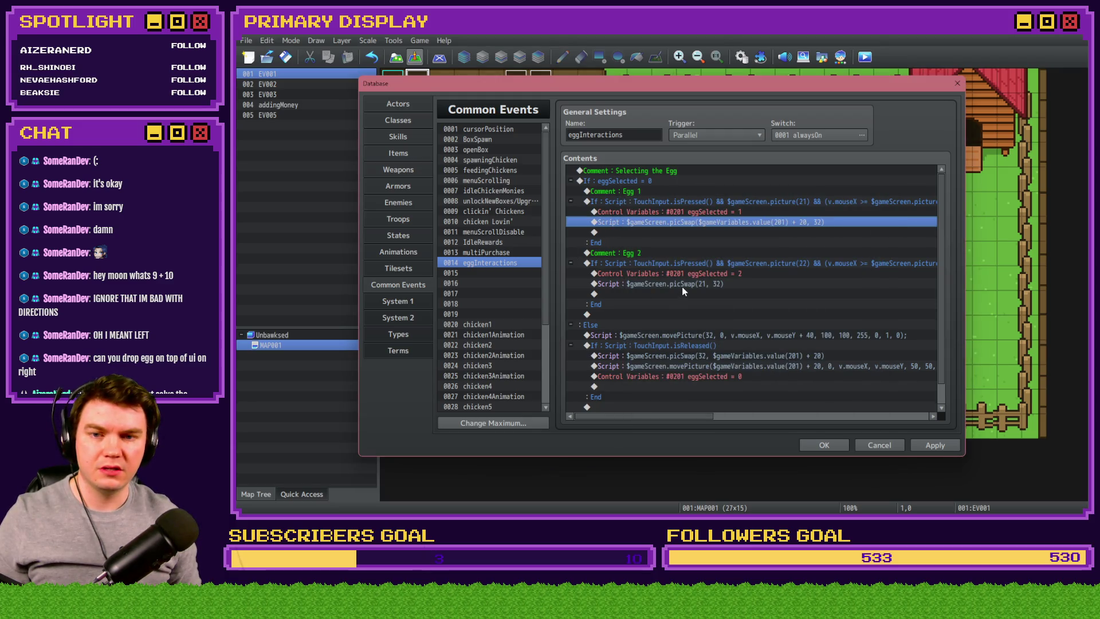
- Replace 21 with $gameVariables.value(201) + 20 in Egg 2's picSwap script
{"action": "double_click", "coordinate": [682, 286]}
{"action": "left_click_drag", "start_coordinate": [702, 202], "coordinate": [711, 201]}
{"action": "key", "text": "ctrl+v"}
{"action": "left_click", "coordinate": [811, 383]}
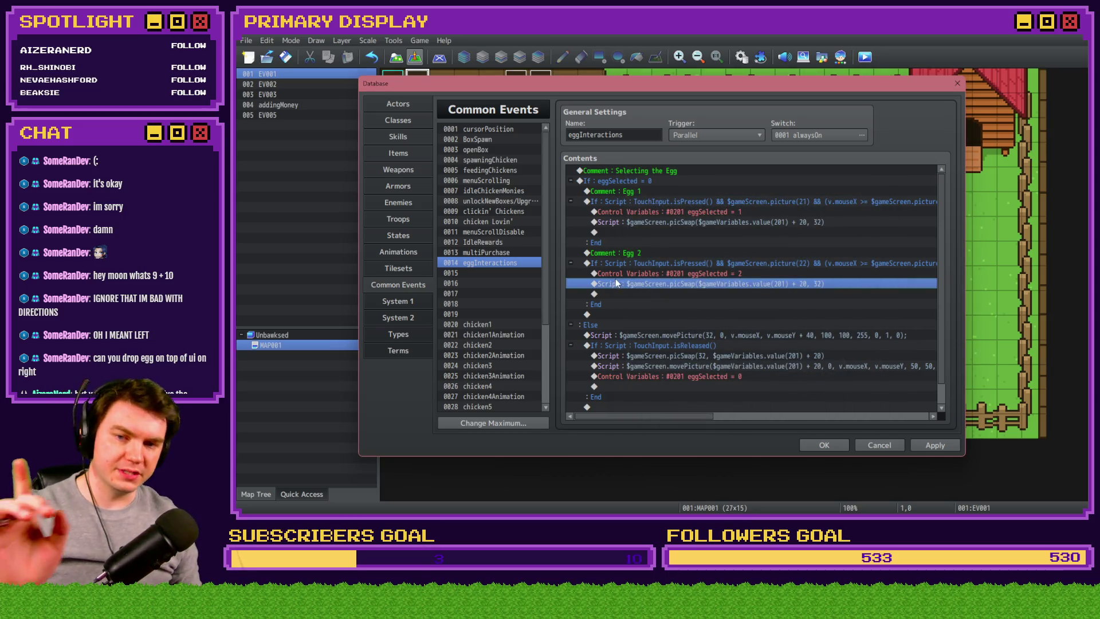
{"action": "left_click", "coordinate": [570, 201]}
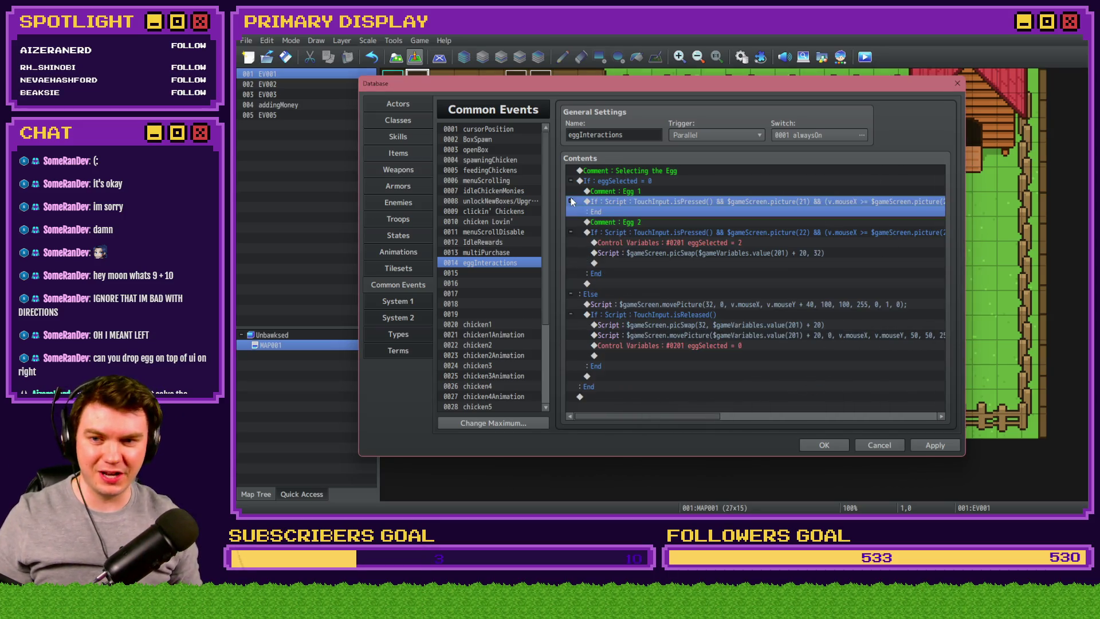
{"action": "left_click", "coordinate": [612, 224]}
{"action": "left_click", "coordinate": [576, 235], "text": "shift"}
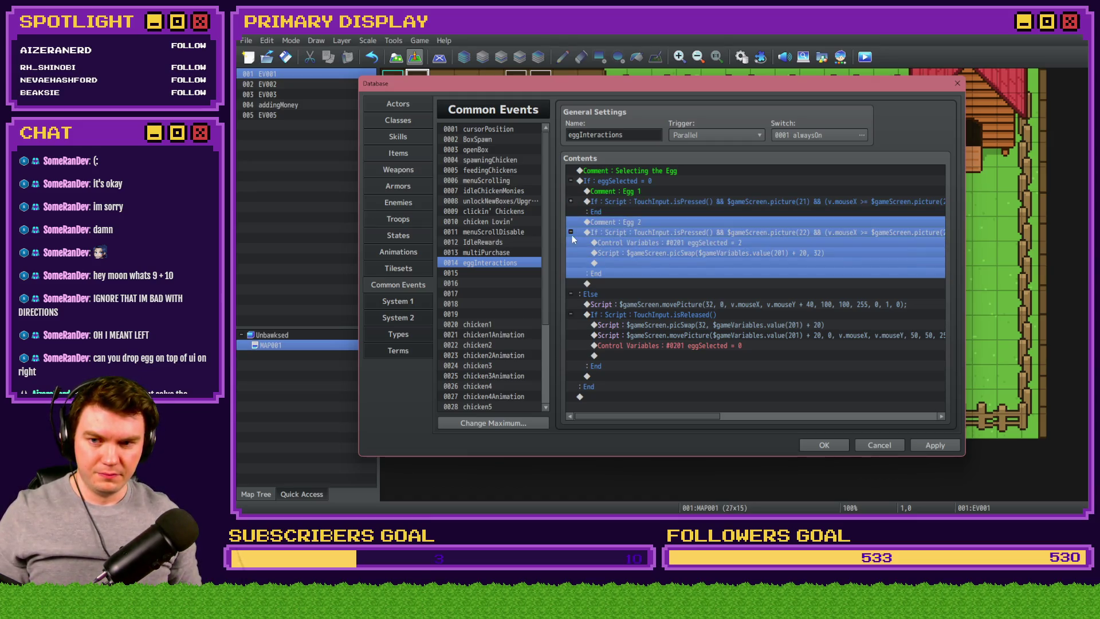
- Duplicate the Egg 2 comment and If block and rename the copy's comment to Egg 3
{"action": "left_click", "coordinate": [572, 233]}
{"action": "key", "text": "ctrl+c"}
{"action": "key", "text": "ctrl+v"}
{"action": "double_click", "coordinate": [639, 252]}
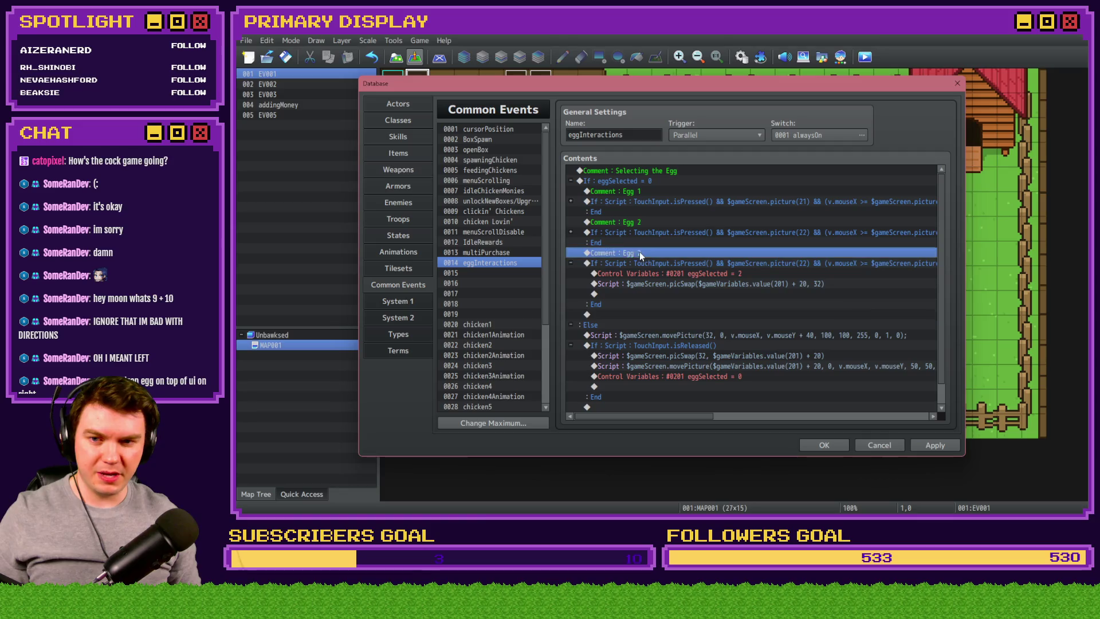
{"action": "key", "text": "Return"}
- Change every picture number in Egg 3's condition to 23 and set eggSelected to 3
{"action": "double_click", "coordinate": [700, 260]}
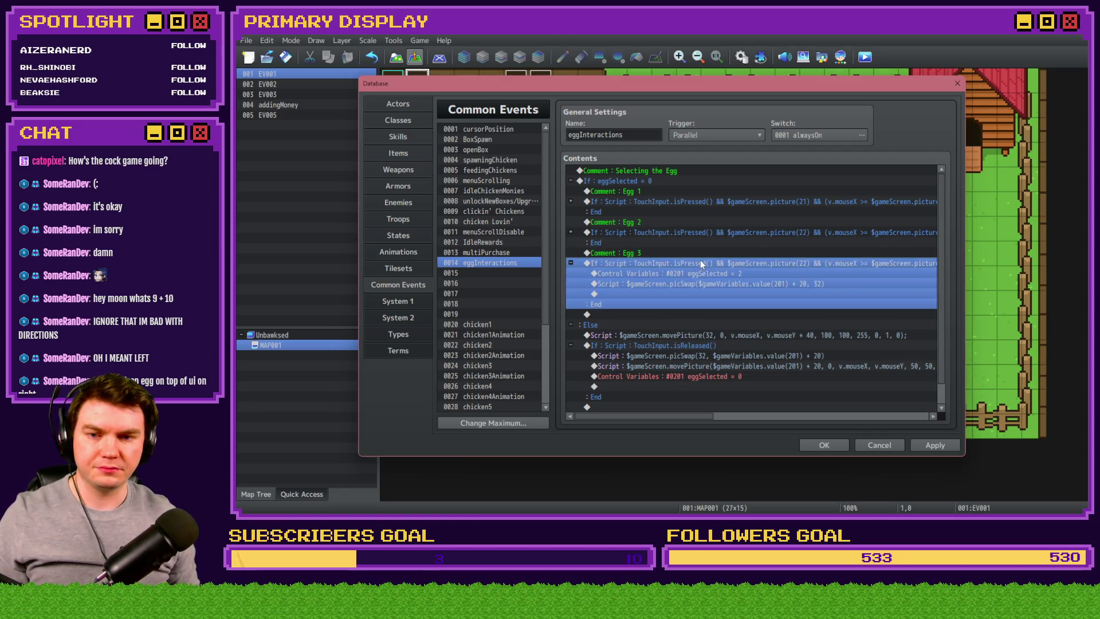
{"action": "left_click", "coordinate": [752, 337]}
{"action": "key", "text": "Left"}
{"action": "key", "text": "Left"}
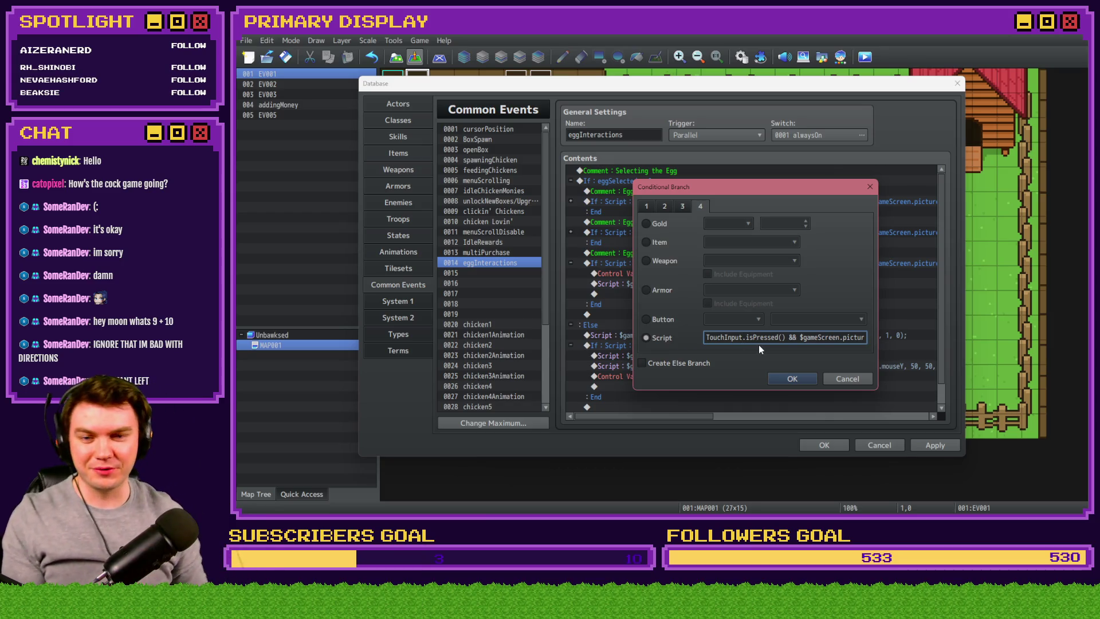
{"action": "key", "text": "Right"}
{"action": "key", "text": "Right"}
{"action": "key", "text": "Right"}
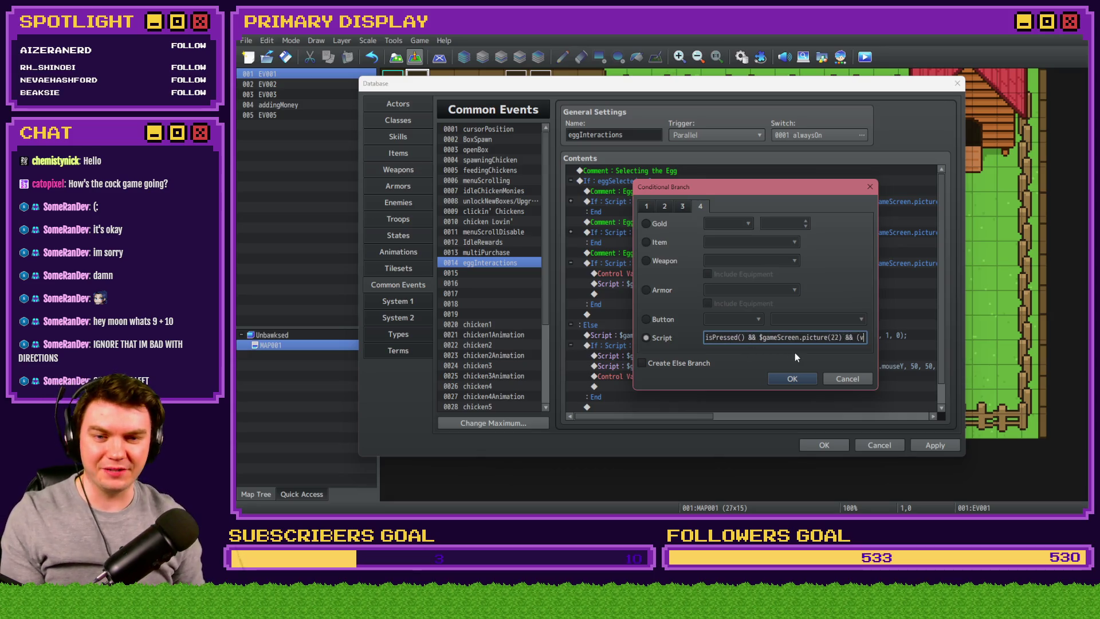
{"action": "double_click", "coordinate": [813, 338]}
{"action": "type", "text": "23"}
{"action": "key", "text": "Right"}
{"action": "key", "text": "Right"}
{"action": "key", "text": "Right"}
{"action": "key", "text": "Right"}
{"action": "key", "text": "Right"}
{"action": "key", "text": "Right"}
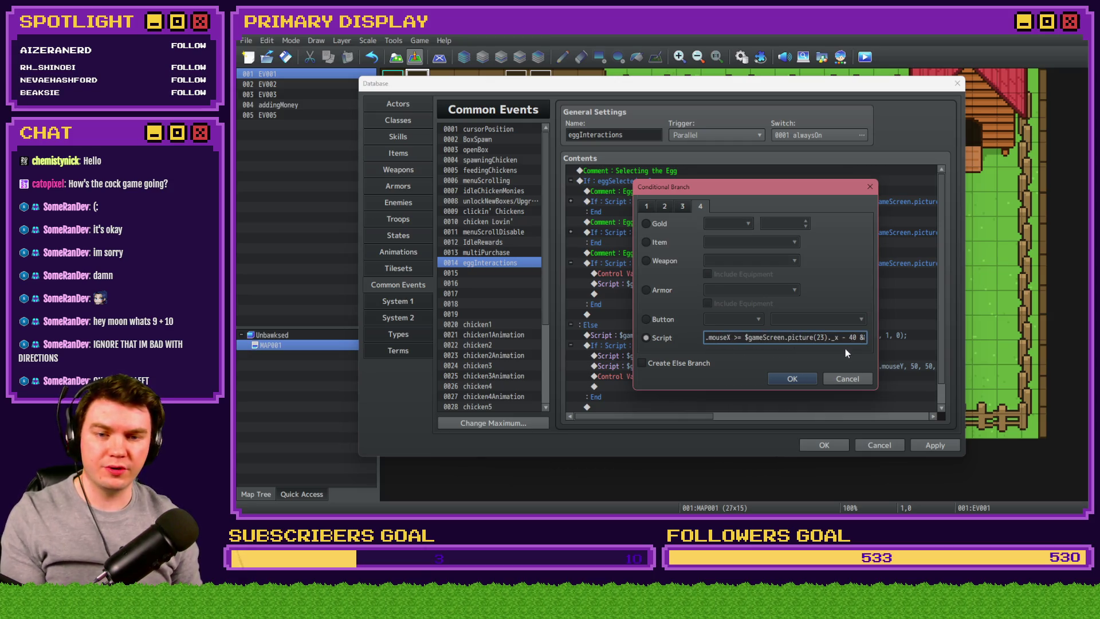
{"action": "key", "text": "Right"}
{"action": "key", "text": "Right"}
{"action": "key", "text": "Right"}
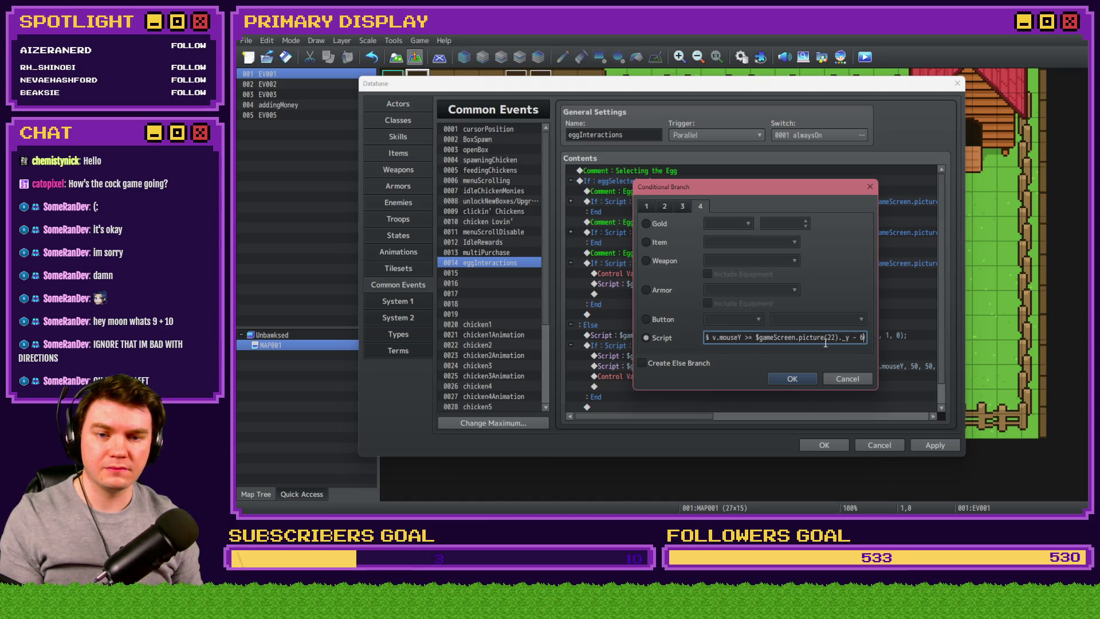
{"action": "double_click", "coordinate": [830, 338]}
{"action": "type", "text": "230"}
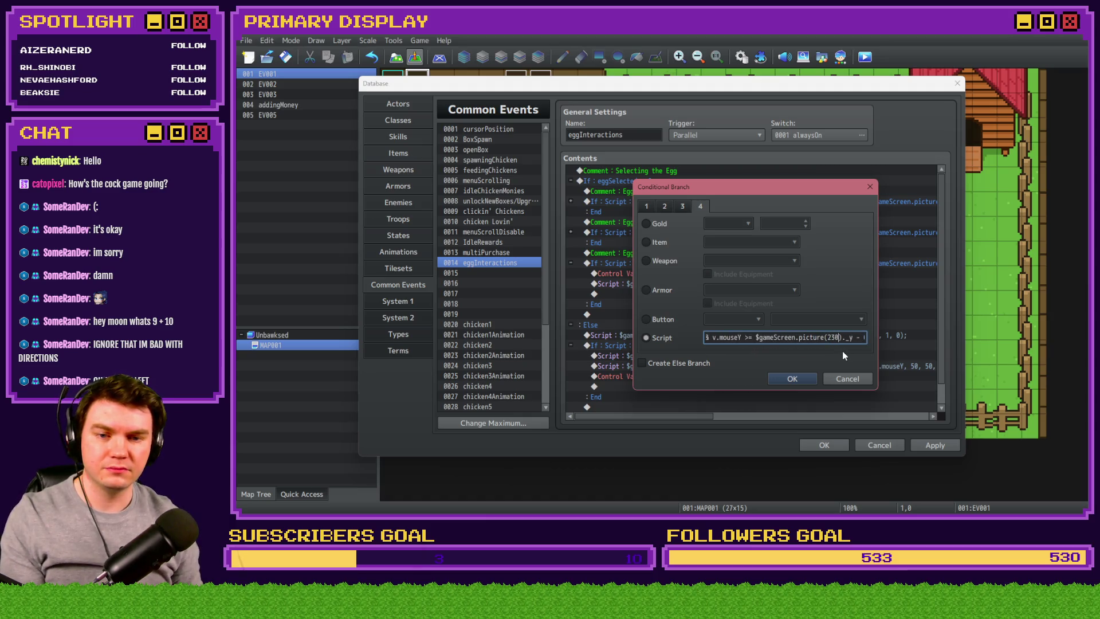
{"action": "key", "text": "End"}
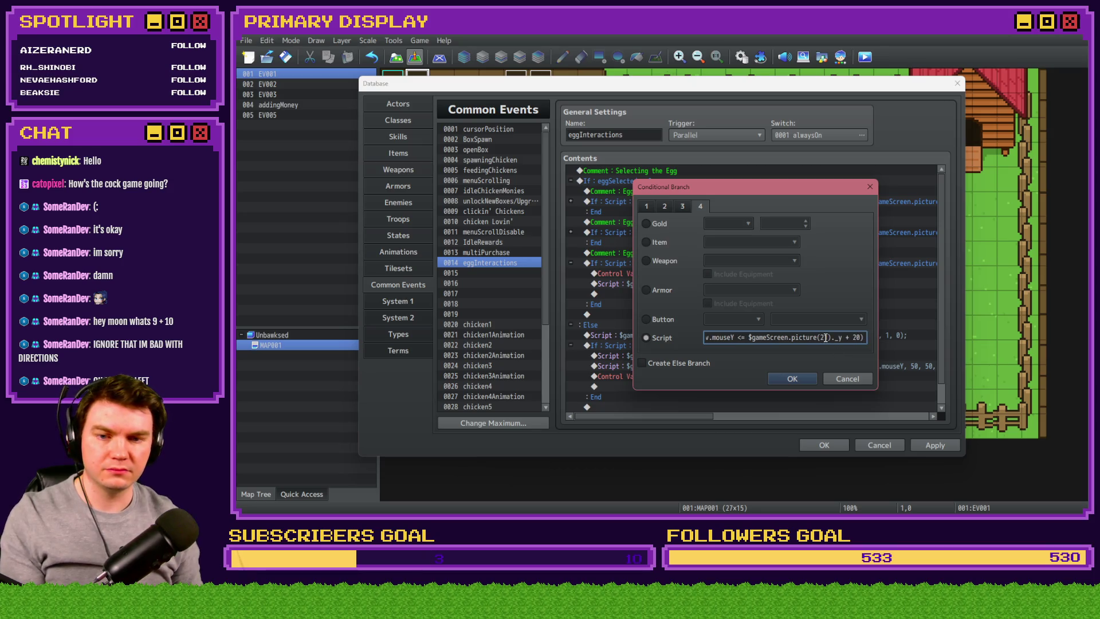
{"action": "double_click", "coordinate": [824, 338]}
{"action": "type", "text": "23"}
{"action": "left_click", "coordinate": [797, 379]}
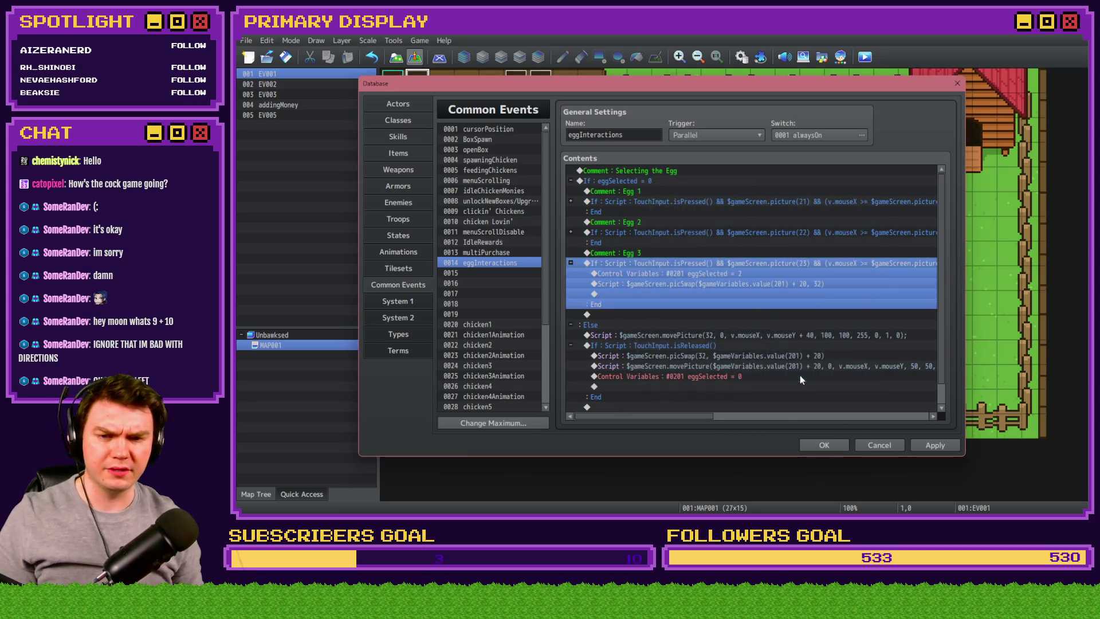
{"action": "double_click", "coordinate": [745, 274]}
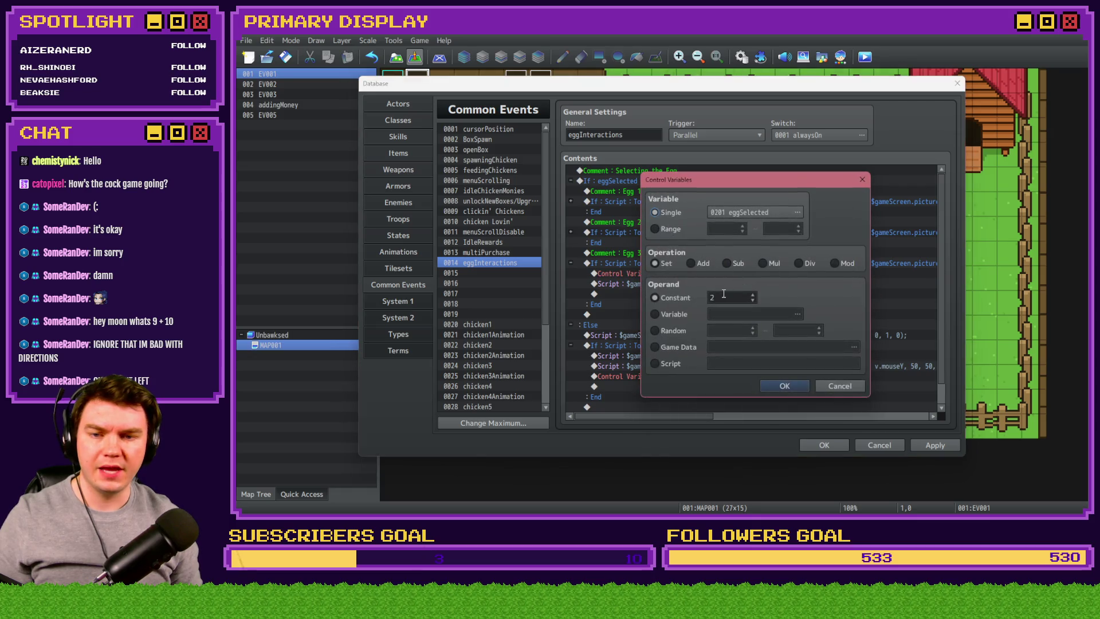
{"action": "left_click", "coordinate": [785, 386]}
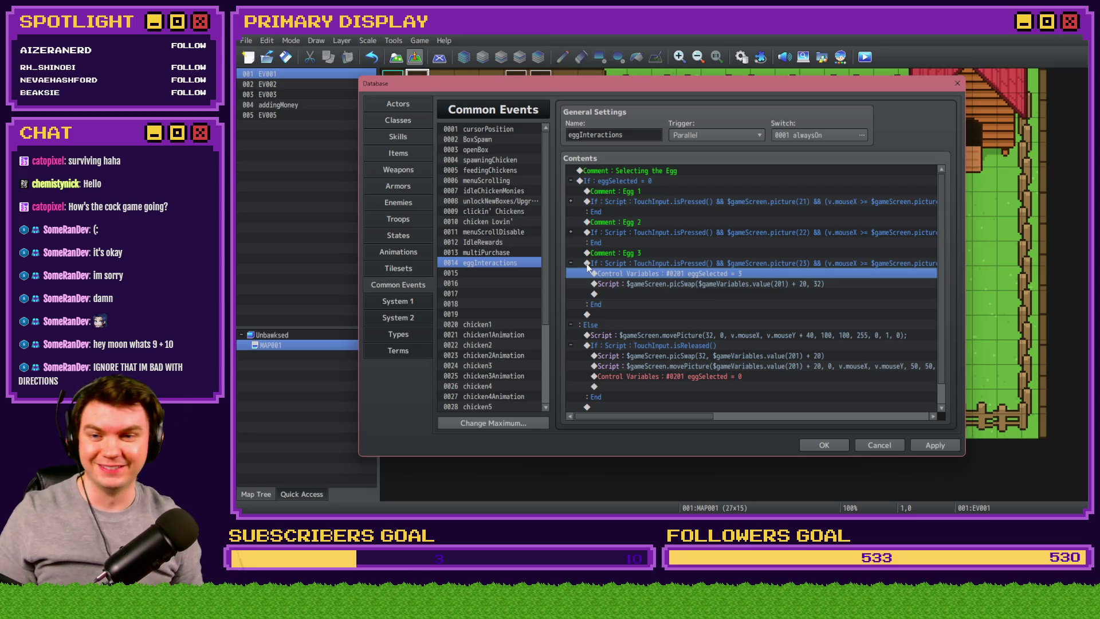
- Change the final picture(21) in Egg 2's condition script to picture(22)
{"action": "left_click", "coordinate": [571, 263]}
{"action": "double_click", "coordinate": [652, 264]}
{"action": "left_click", "coordinate": [808, 341]}
{"action": "key", "text": "End"}
{"action": "double_click", "coordinate": [824, 338]}
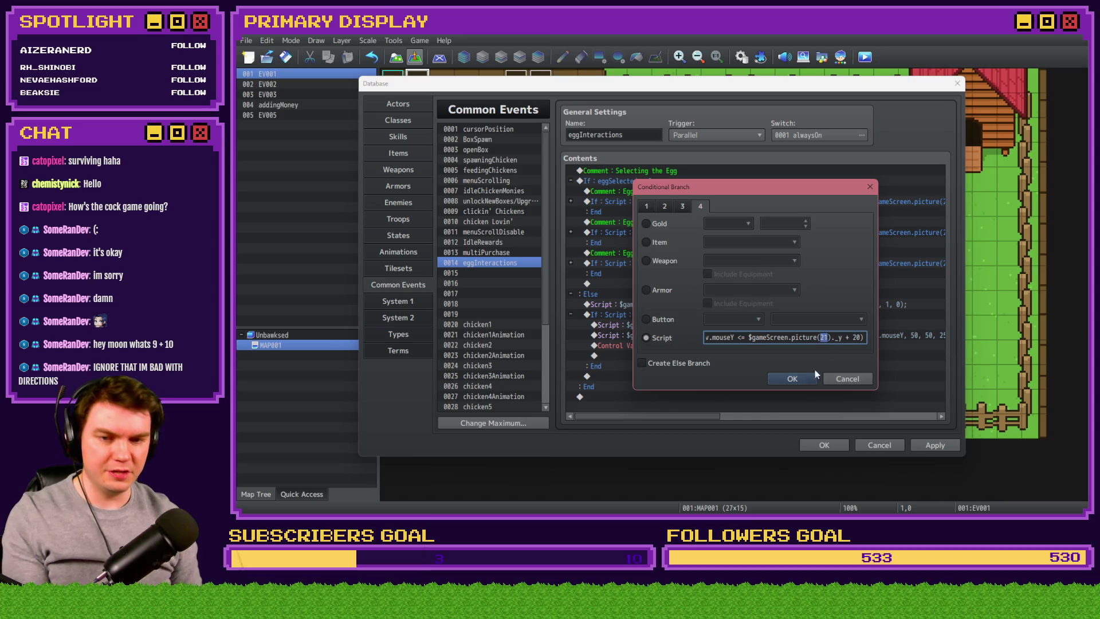
{"action": "type", "text": "22"}
{"action": "key", "text": "Left"}
{"action": "key", "text": "Left"}
{"action": "key", "text": "Left"}
{"action": "key", "text": "Left"}
{"action": "key", "text": "Left"}
{"action": "key", "text": "Left"}
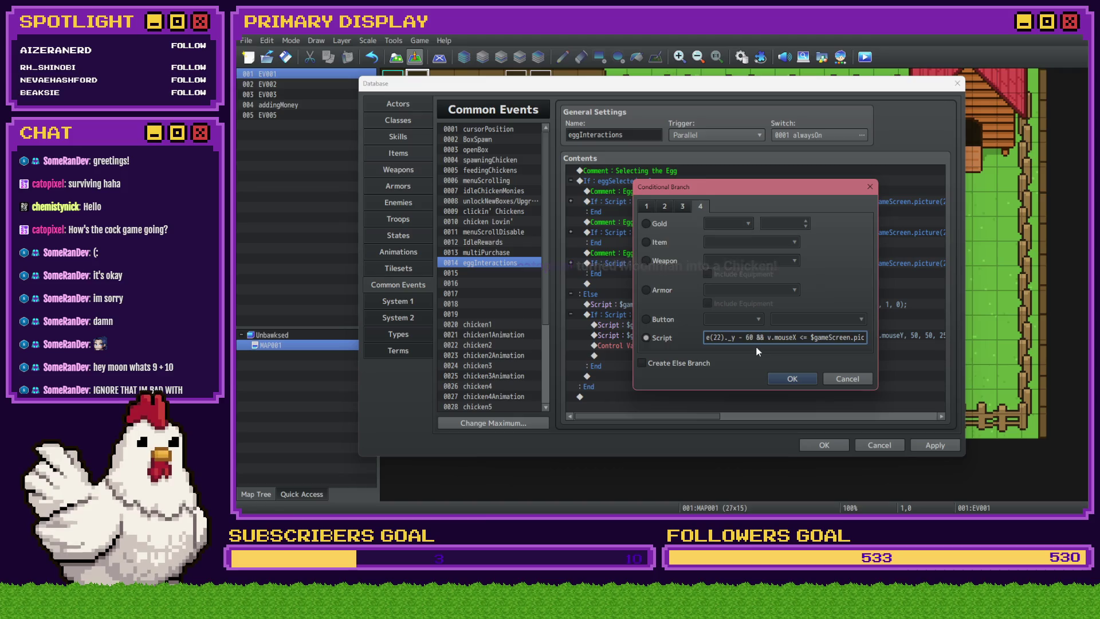
{"action": "key", "text": "Left"}
{"action": "key", "text": "Left"}
{"action": "key", "text": "Left"}
{"action": "key", "text": "Left"}
{"action": "key", "text": "Left"}
{"action": "key", "text": "Left"}
{"action": "key", "text": "Left"}
{"action": "key", "text": "Left"}
{"action": "key", "text": "Left"}
{"action": "key", "text": "Left"}
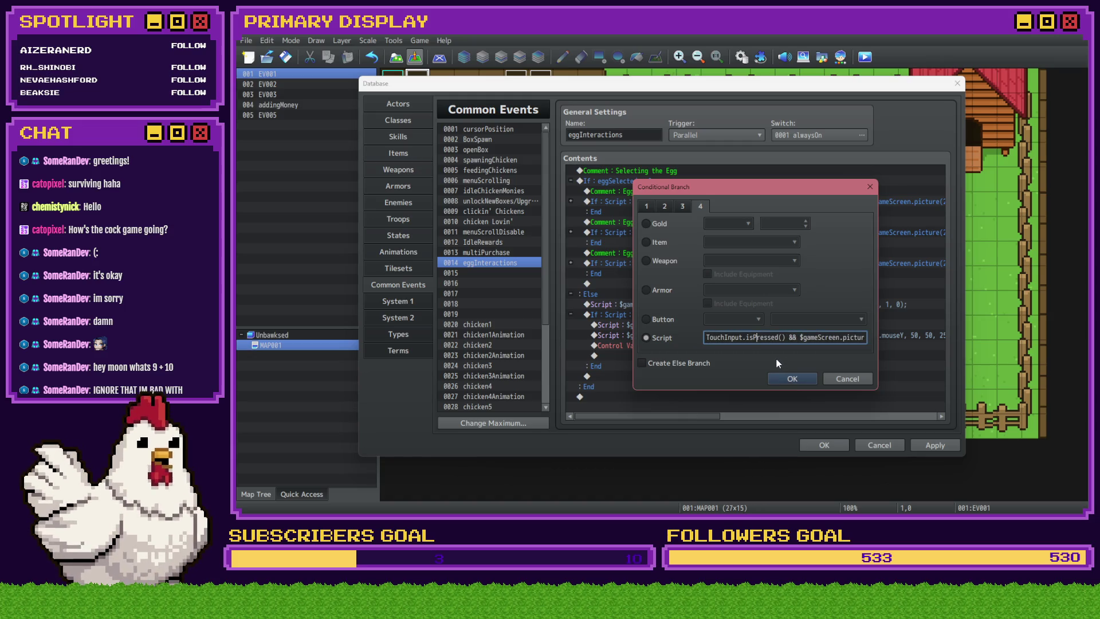
{"action": "key", "text": "Right"}
{"action": "key", "text": "Right"}
{"action": "key", "text": "Right"}
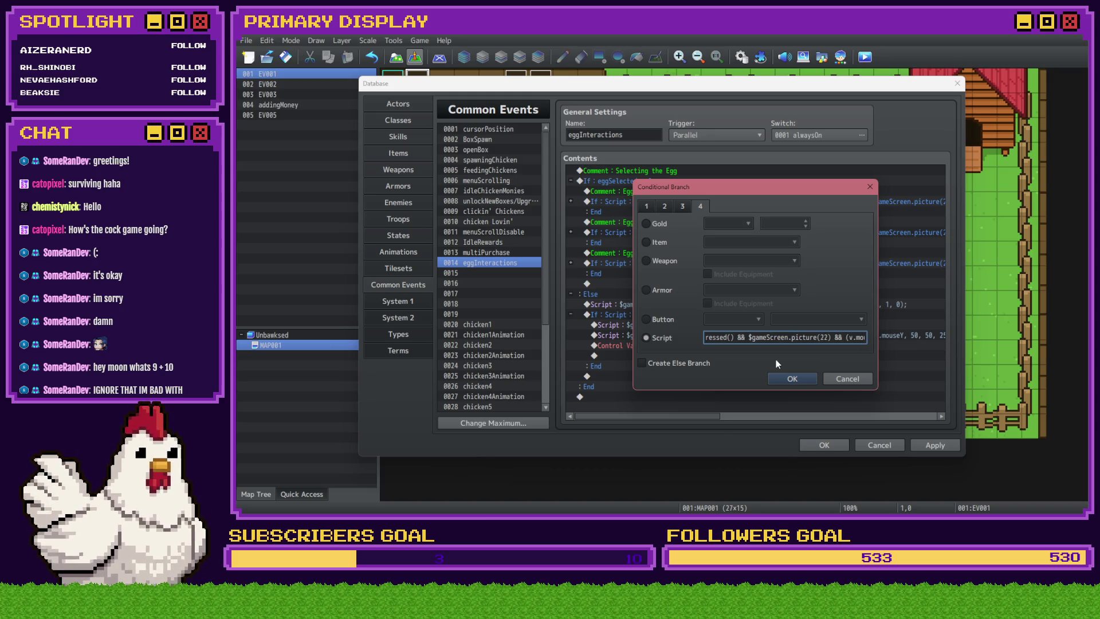
{"action": "key", "text": "Right"}
{"action": "key", "text": "Right"}
{"action": "key", "text": "Right"}
{"action": "key", "text": "Right"}
{"action": "key", "text": "Right"}
{"action": "key", "text": "Right"}
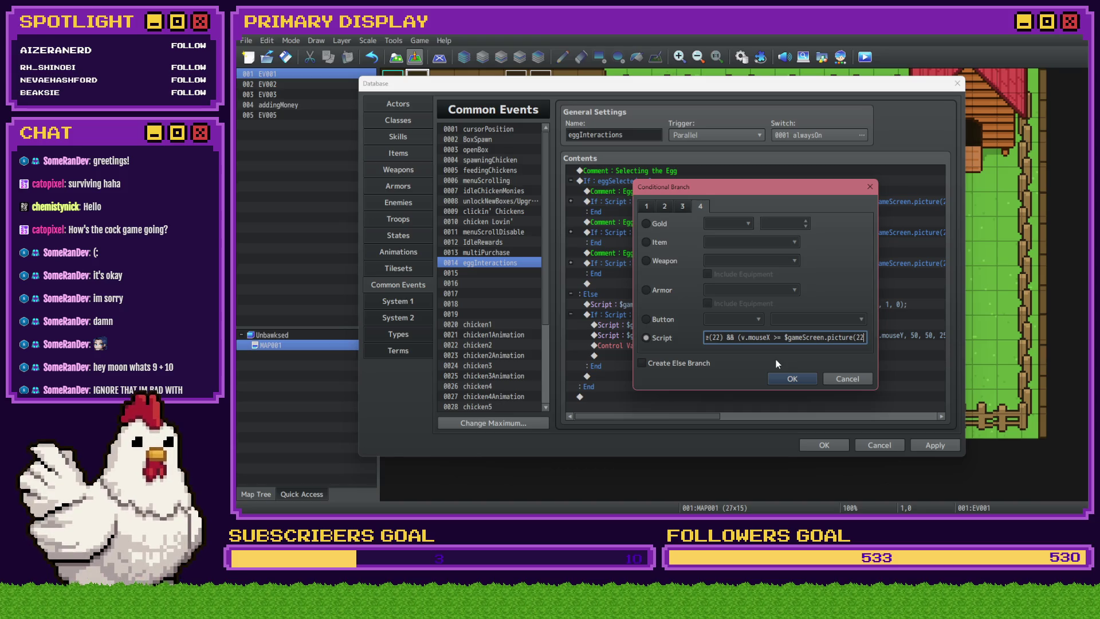
{"action": "left_click", "coordinate": [792, 379]}
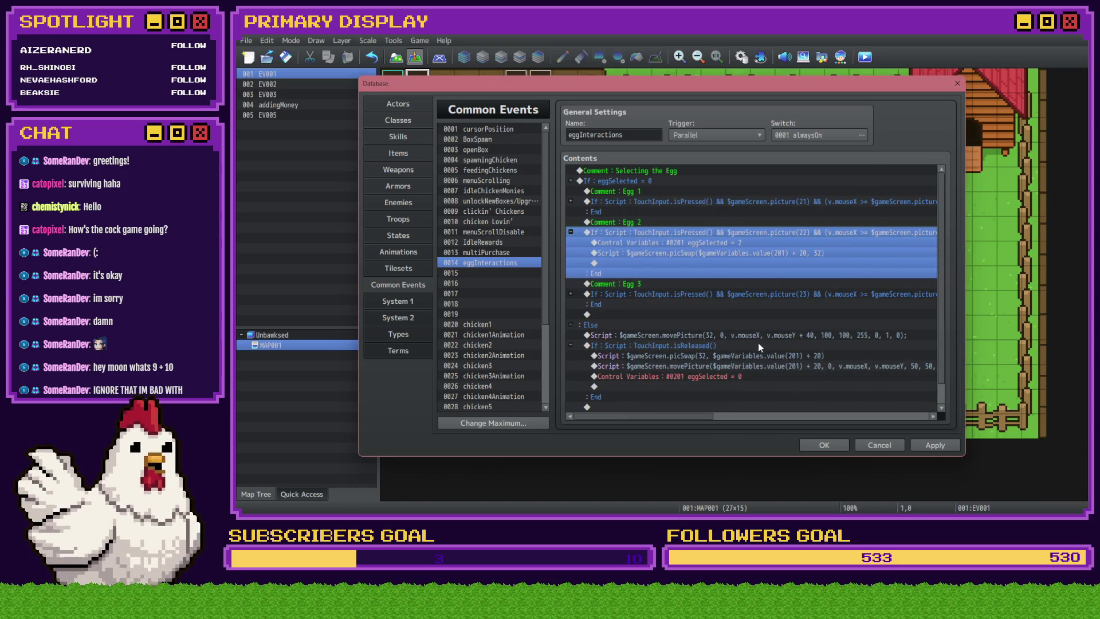
- Expand the Egg 3 branch and review its eggSelected and picture swap lines
{"action": "left_click", "coordinate": [701, 202]}
{"action": "mouse_move", "coordinate": [686, 415]}
{"action": "left_mouse_down"}
{"action": "mouse_move", "coordinate": [920, 415]}
{"action": "mouse_move", "coordinate": [603, 424]}
{"action": "left_mouse_up"}
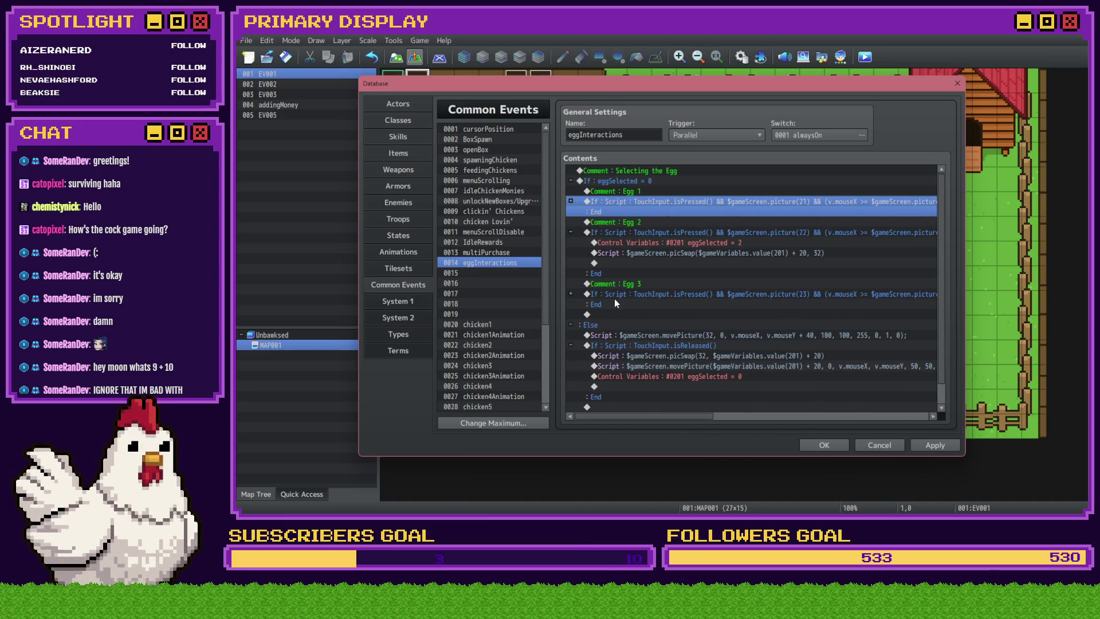
{"action": "left_click", "coordinate": [571, 294]}
{"action": "left_click", "coordinate": [649, 305]}
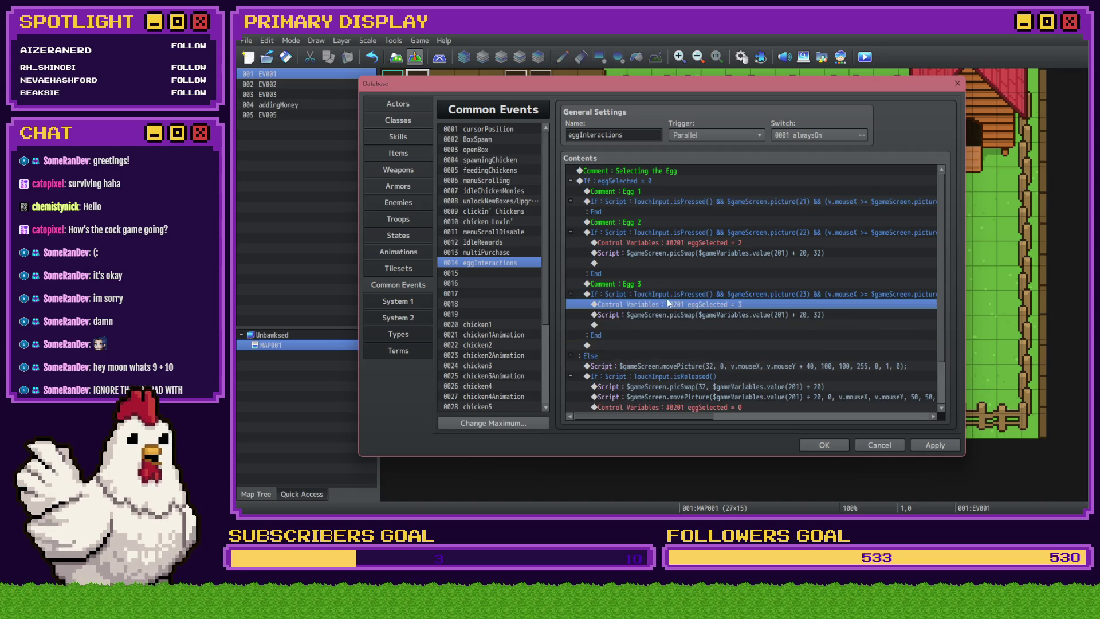
{"action": "left_click", "coordinate": [668, 314]}
{"action": "left_click", "coordinate": [574, 294]}
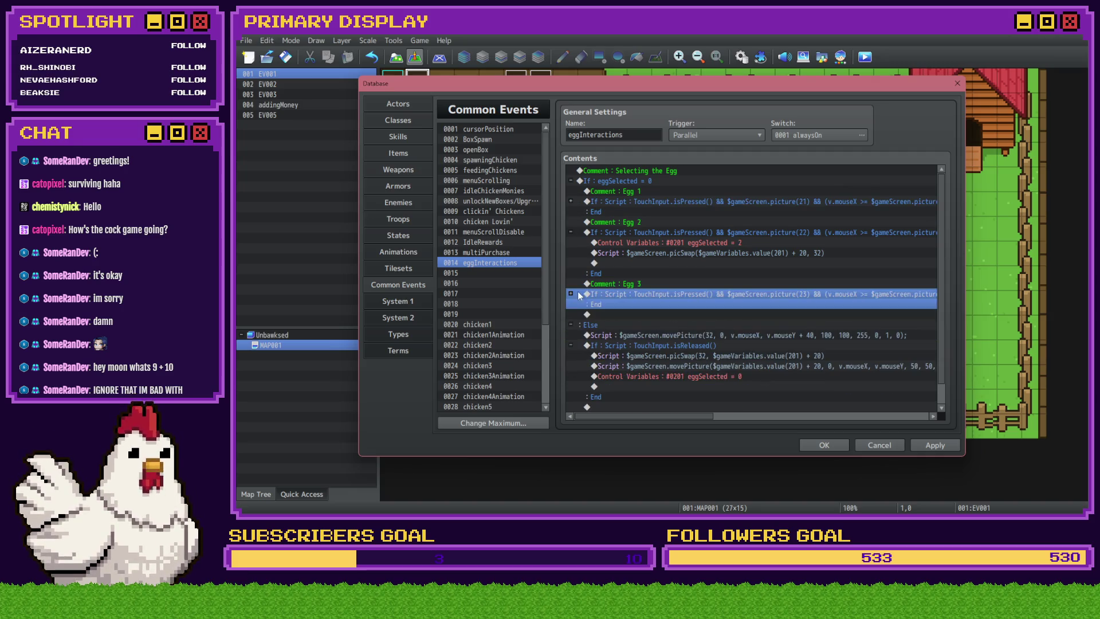
- Duplicate the Egg 3 block and rename the copy's comment to Egg 4
{"action": "left_click", "coordinate": [618, 284]}
{"action": "left_click", "coordinate": [618, 291], "text": "shift"}
{"action": "key", "text": "ctrl+c"}
{"action": "left_click", "coordinate": [635, 316]}
{"action": "key", "text": "ctrl+v"}
{"action": "key", "text": "space"}
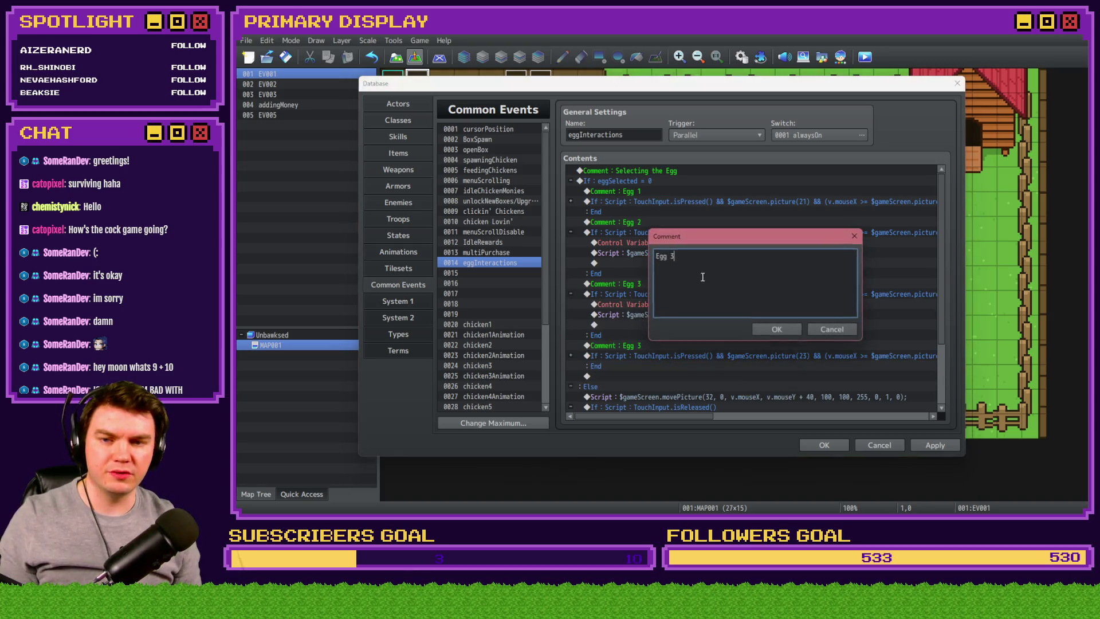
{"action": "key", "text": "BackSpace"}
{"action": "type", "text": "4"}
{"action": "key", "text": "ctrl+Return"}
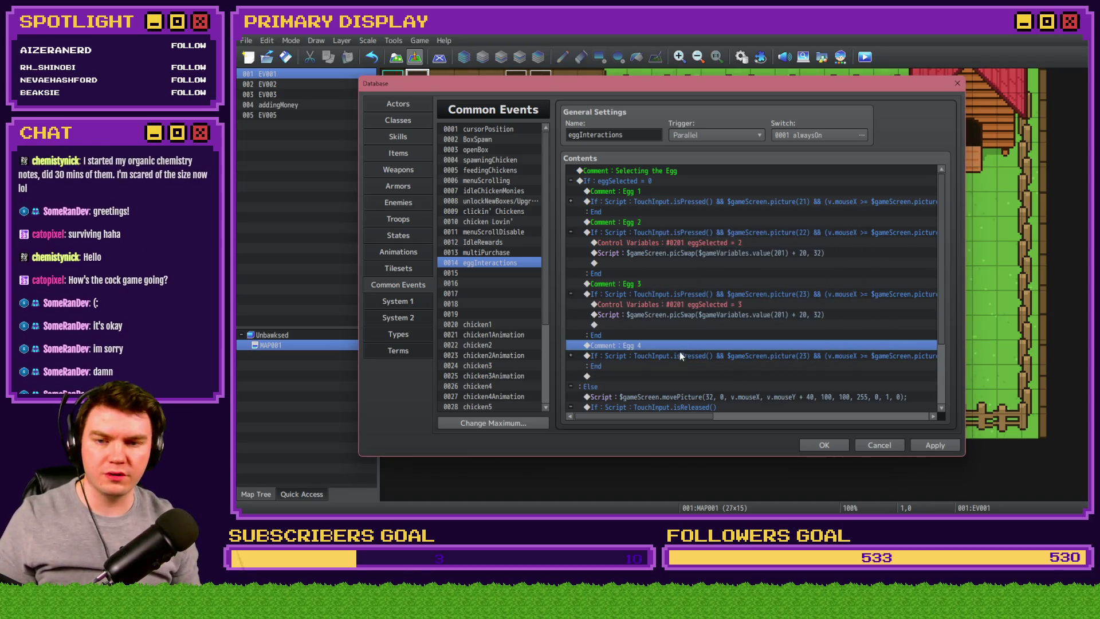
- Rewrite Egg 4's condition so every bound checks picture 24, ending with ._x + 40 and ._y + 20
{"action": "left_click", "coordinate": [659, 356]}
{"action": "left_click", "coordinate": [571, 356]}
{"action": "double_click", "coordinate": [648, 355]}
{"action": "left_click", "coordinate": [780, 337]}
{"action": "key", "text": "End"}
{"action": "type", "text": "(24)"}
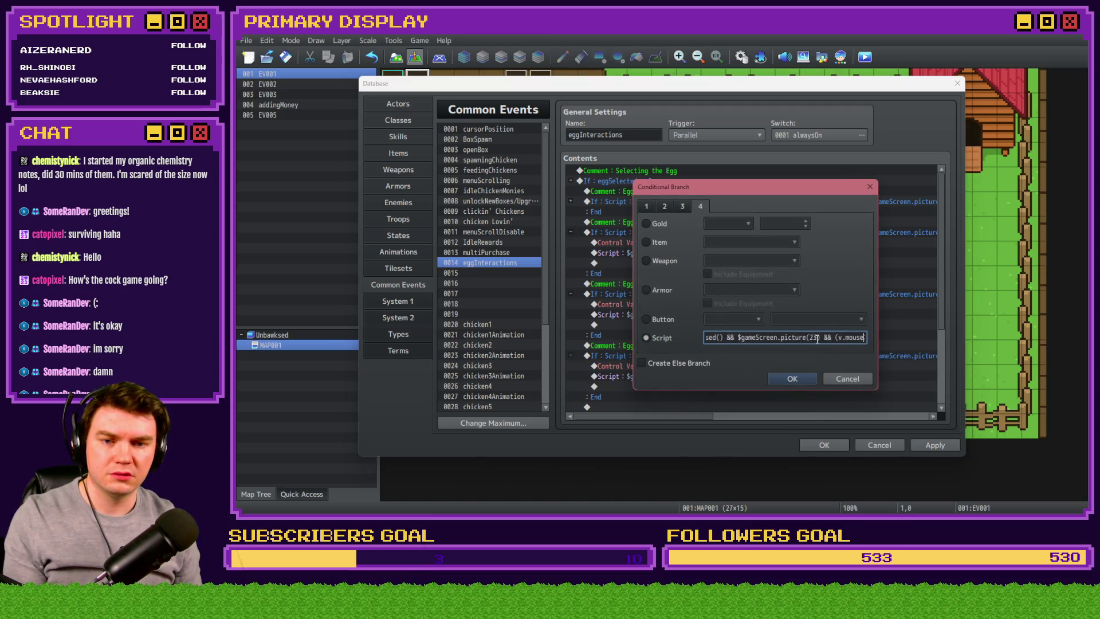
{"action": "key", "text": "Right"}
{"action": "key", "text": "Right"}
{"action": "key", "text": "Right"}
{"action": "left_click", "coordinate": [824, 345]}
{"action": "key", "text": "BackSpace"}
{"action": "type", "text": "4"}
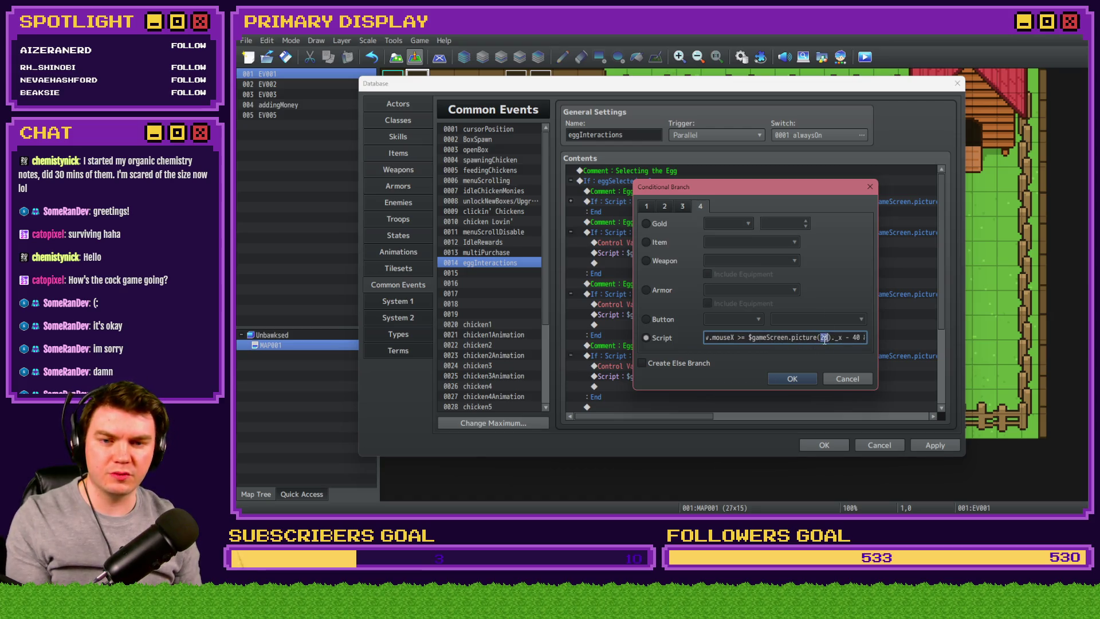
{"action": "key", "text": "Right"}
{"action": "key", "text": "Right"}
{"action": "key", "text": "Right"}
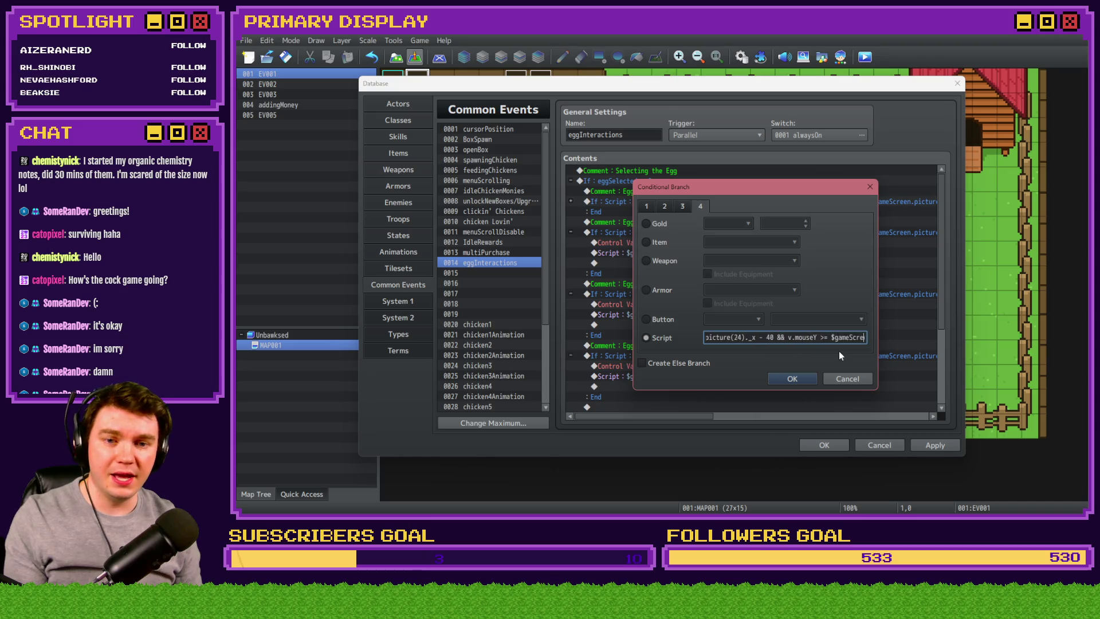
{"action": "double_click", "coordinate": [845, 338]}
{"action": "type", "text": "24"}
{"action": "key", "text": "Right"}
{"action": "key", "text": "Right"}
{"action": "key", "text": "Right"}
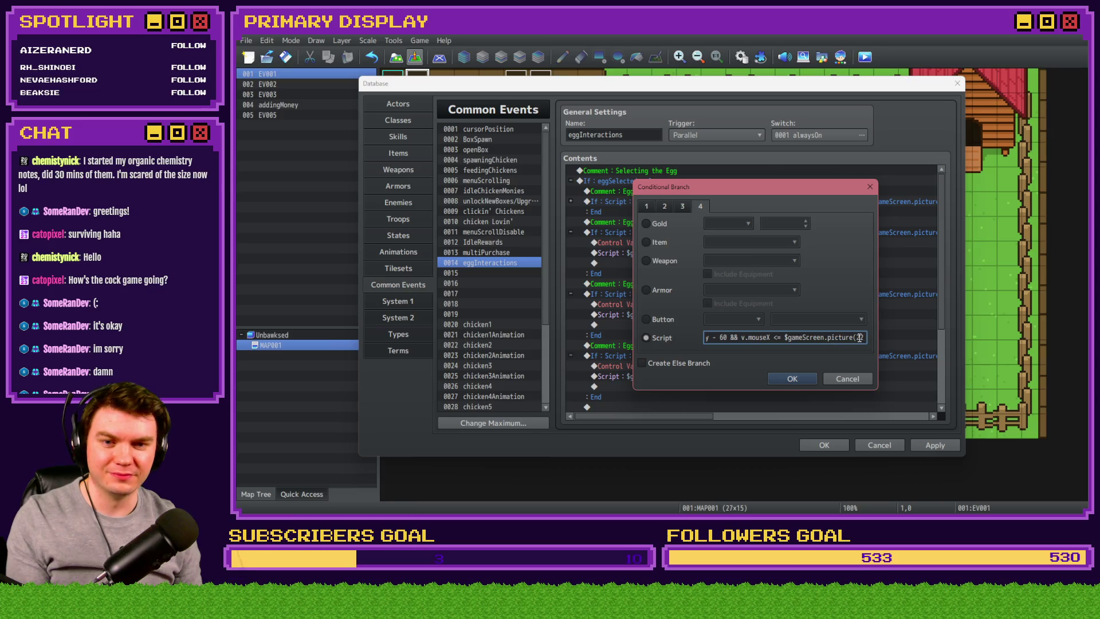
{"action": "type", "text": "24)._x + 40 &"}
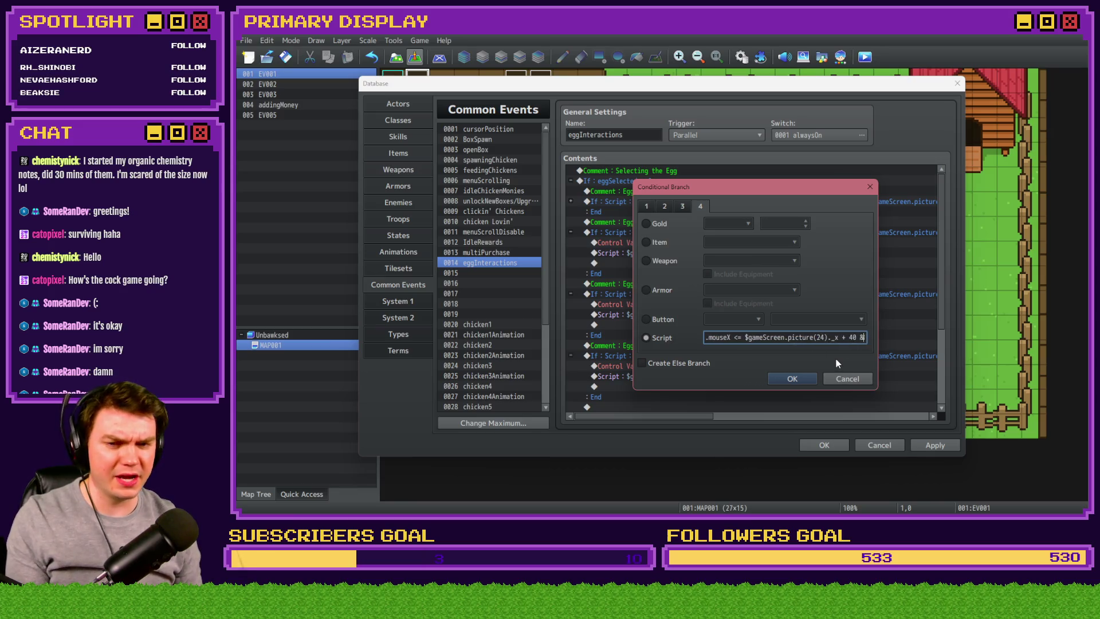
{"action": "type", "text": "& v.mouseY <= $gameScreen.picture(24)._y + 20)"}
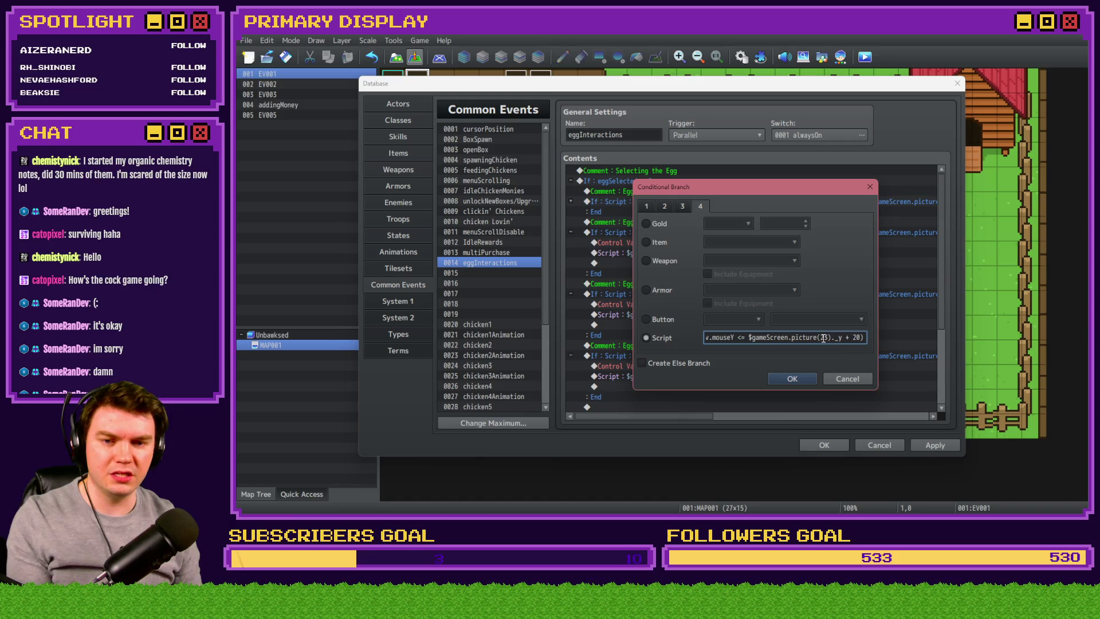
{"action": "left_click", "coordinate": [800, 376]}
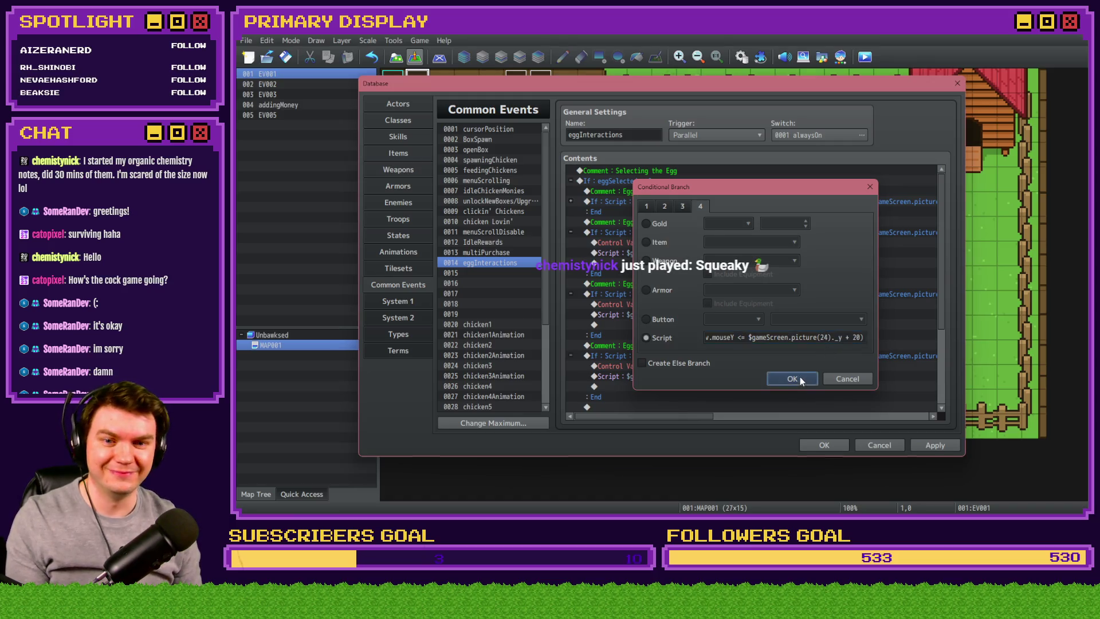
- Change the leftover picture number in Egg 3's condition script to 23
{"action": "double_click", "coordinate": [765, 297]}
{"action": "key", "text": "End"}
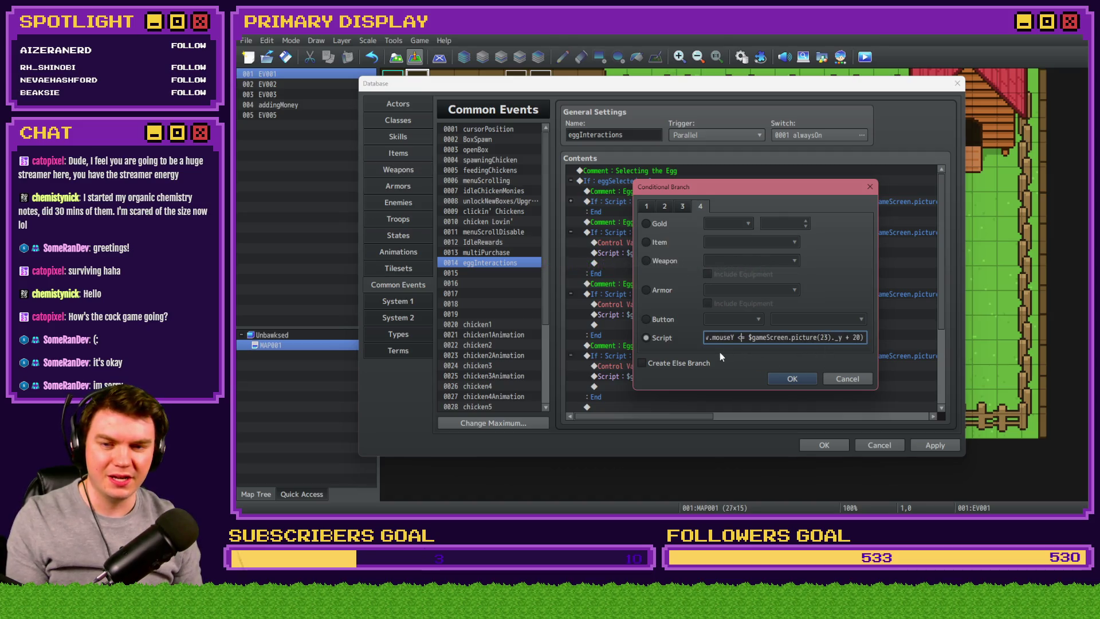
{"action": "key", "text": "ctrl+Left"}
{"action": "key", "text": "ctrl+Left"}
{"action": "key", "text": "ctrl+Left"}
{"action": "double_click", "coordinate": [731, 337]}
{"action": "type", "text": "23"}
{"action": "left_click", "coordinate": [792, 379]}
- Set Egg 4's eggSelected Control Variables constant to 4
{"action": "left_click", "coordinate": [642, 355]}
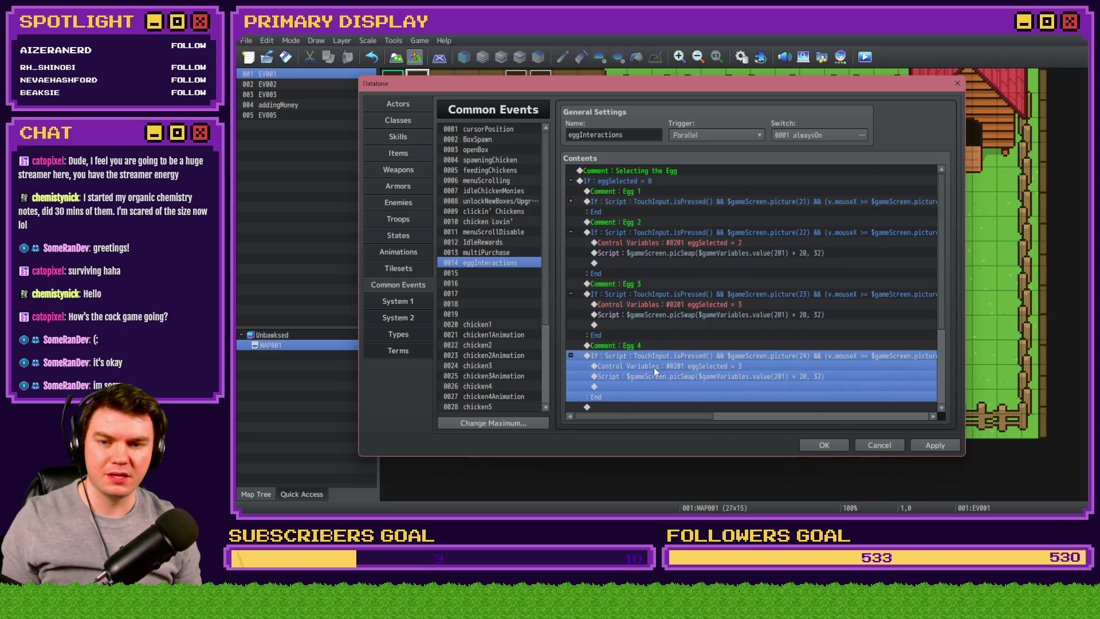
{"action": "double_click", "coordinate": [655, 367]}
{"action": "double_click", "coordinate": [733, 298]}
{"action": "type", "text": "4"}
{"action": "left_click", "coordinate": [782, 385]}
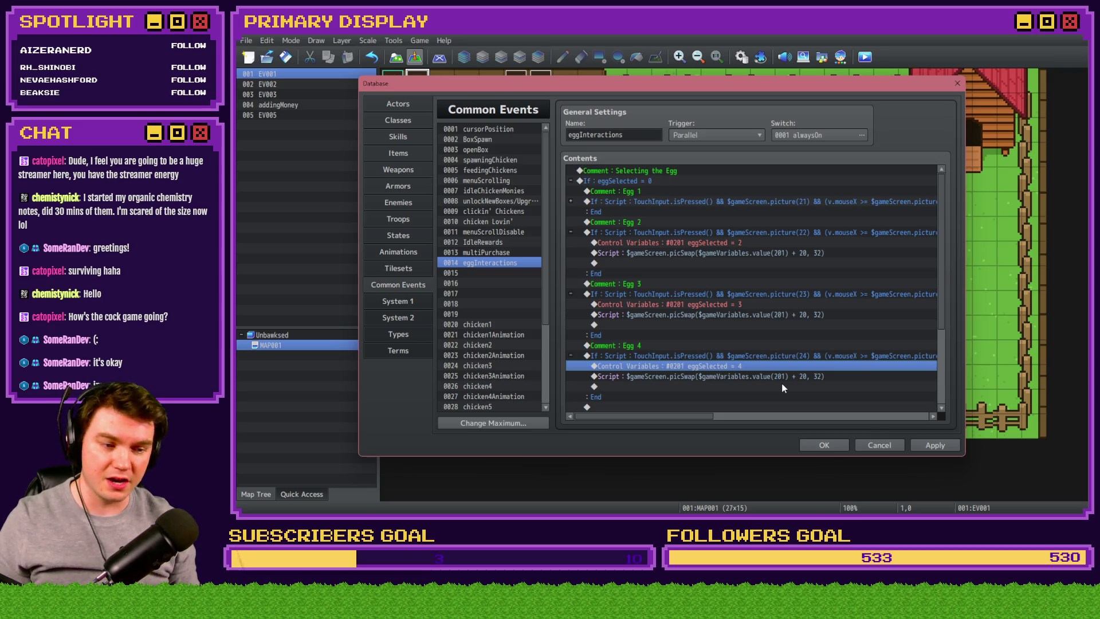
{"action": "left_click", "coordinate": [658, 377]}
{"action": "scroll", "coordinate": [665, 361], "scroll_direction": "down", "scroll_amount": 1}
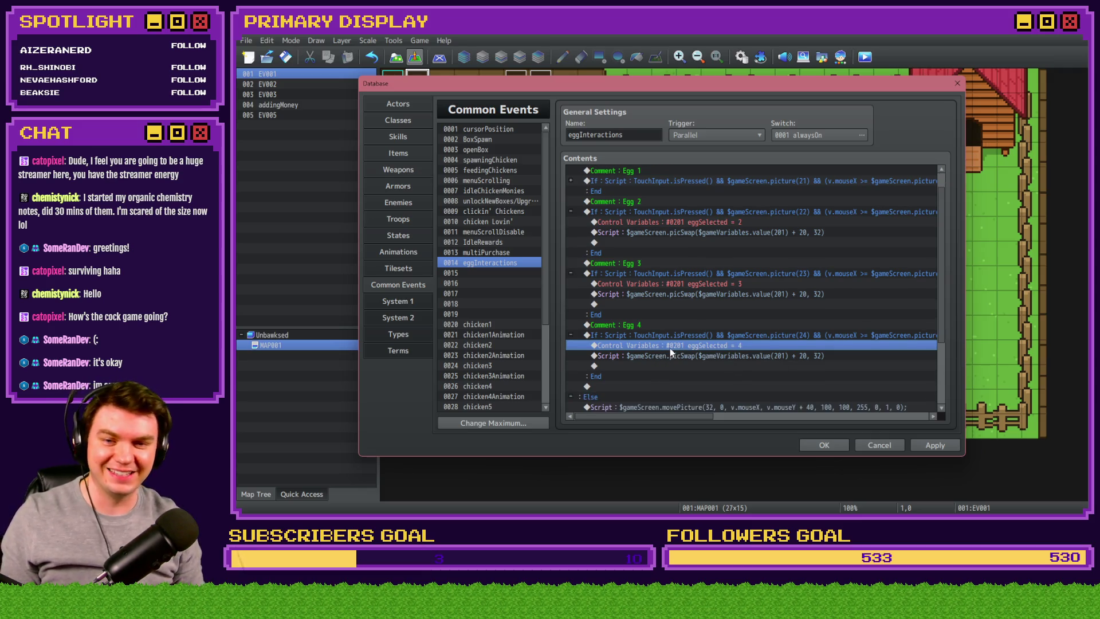
- Paste a copy of the Egg 4 block below it and rename the copy's comment to Egg 5
{"action": "left_click", "coordinate": [622, 326]}
{"action": "key", "text": "shift+Down"}
{"action": "key", "text": "ctrl+c"}
{"action": "key", "text": "ctrl+v"}
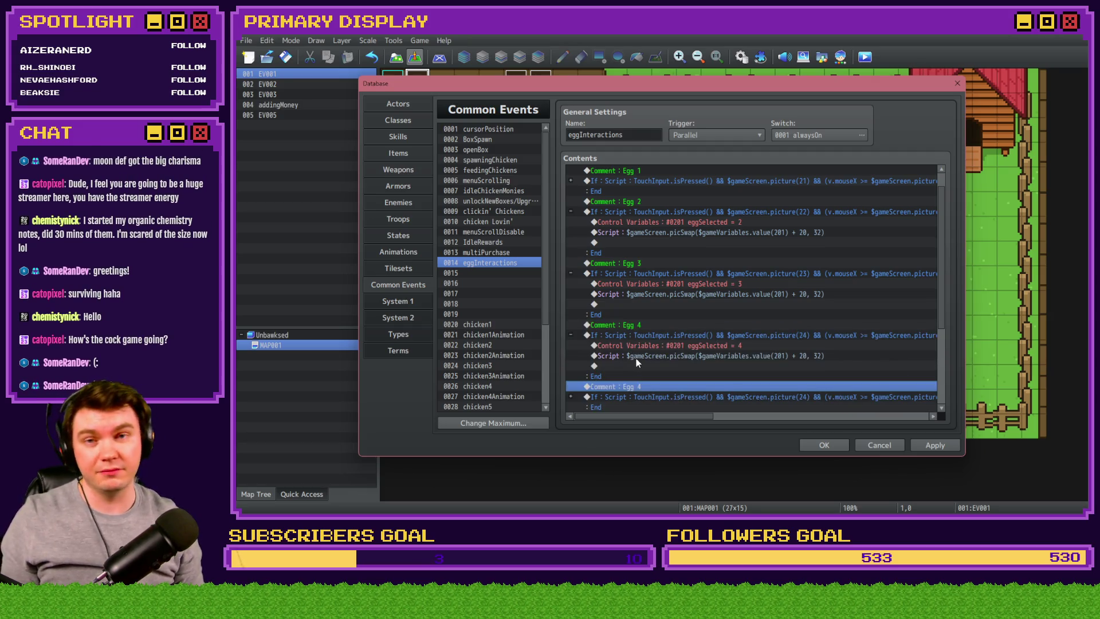
{"action": "scroll", "coordinate": [636, 359], "scroll_direction": "down", "scroll_amount": 3}
{"action": "left_click", "coordinate": [571, 264]}
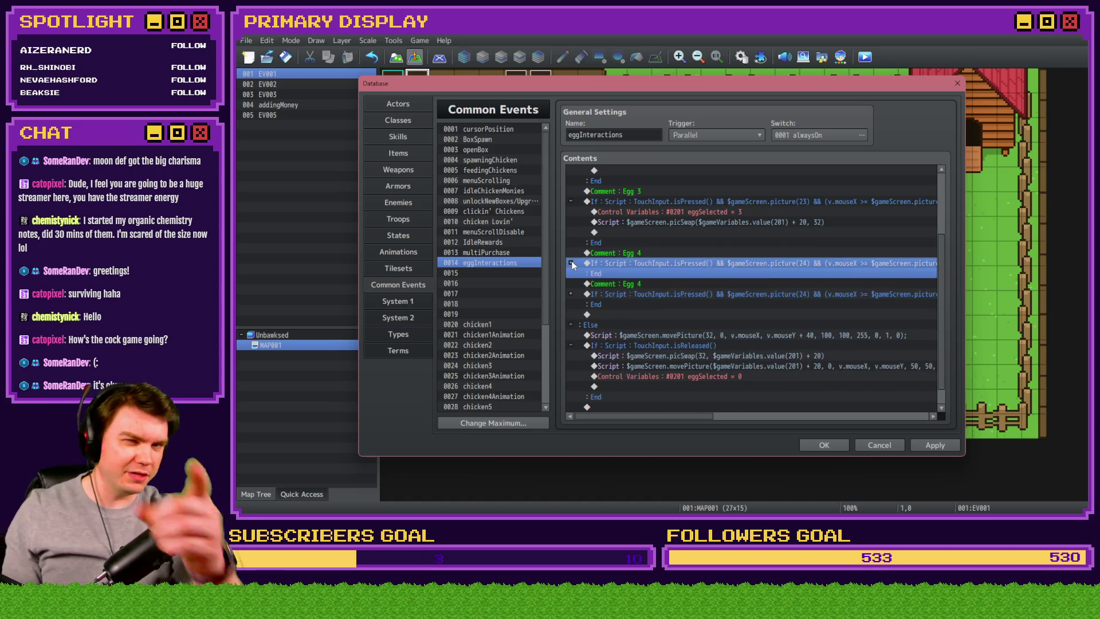
{"action": "left_click", "coordinate": [569, 202]}
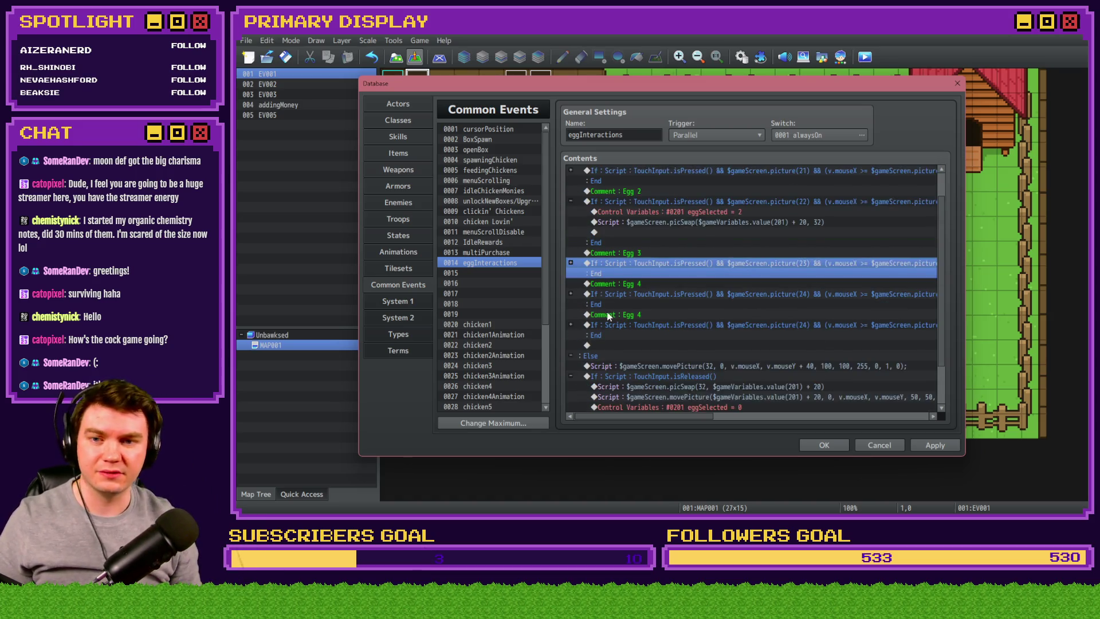
{"action": "left_click", "coordinate": [571, 232]}
{"action": "scroll", "coordinate": [573, 231], "scroll_direction": "down", "scroll_amount": 2}
{"action": "double_click", "coordinate": [634, 275]}
{"action": "type", "text": "Egg 5"}
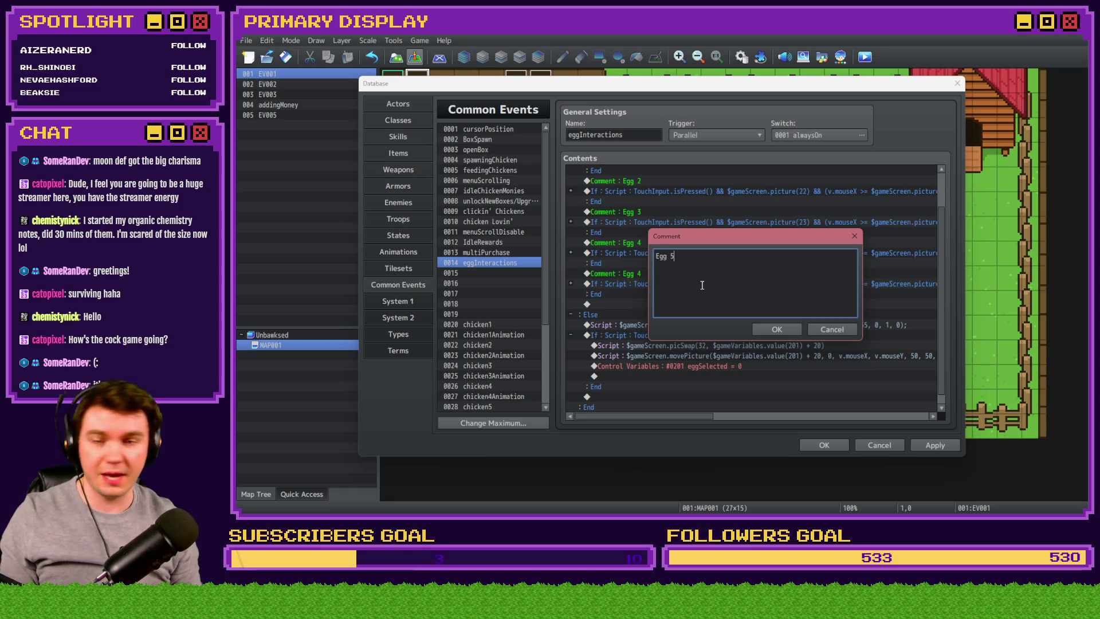
{"action": "left_click", "coordinate": [776, 329]}
{"action": "double_click", "coordinate": [703, 282]}
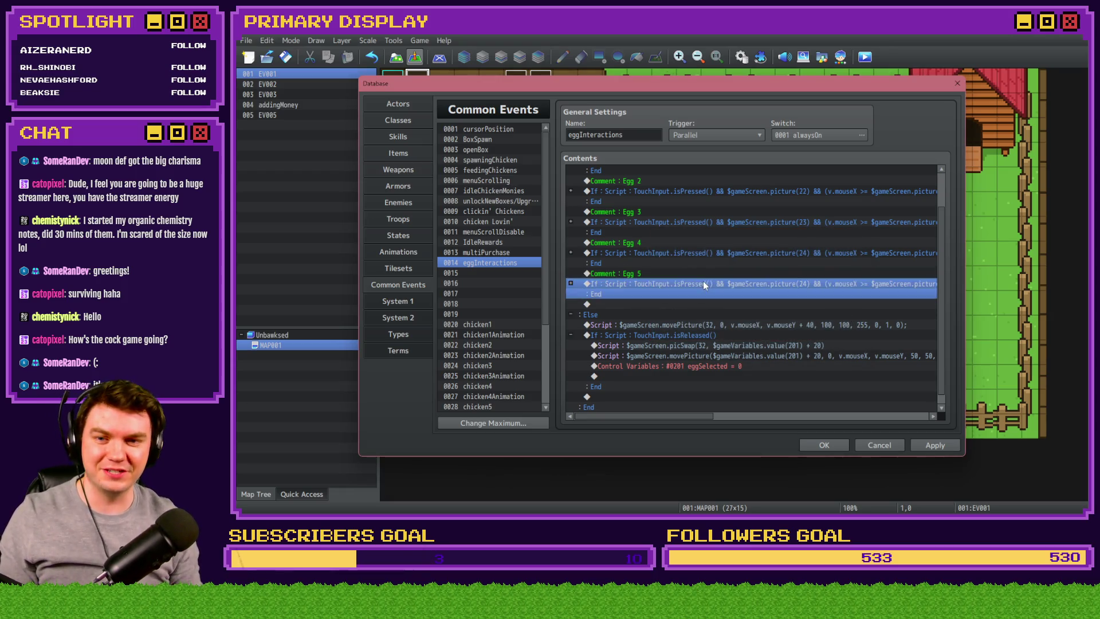
- Replace each picture(24) in Egg 5's condition script with picture(25)
{"action": "left_click", "coordinate": [786, 339]}
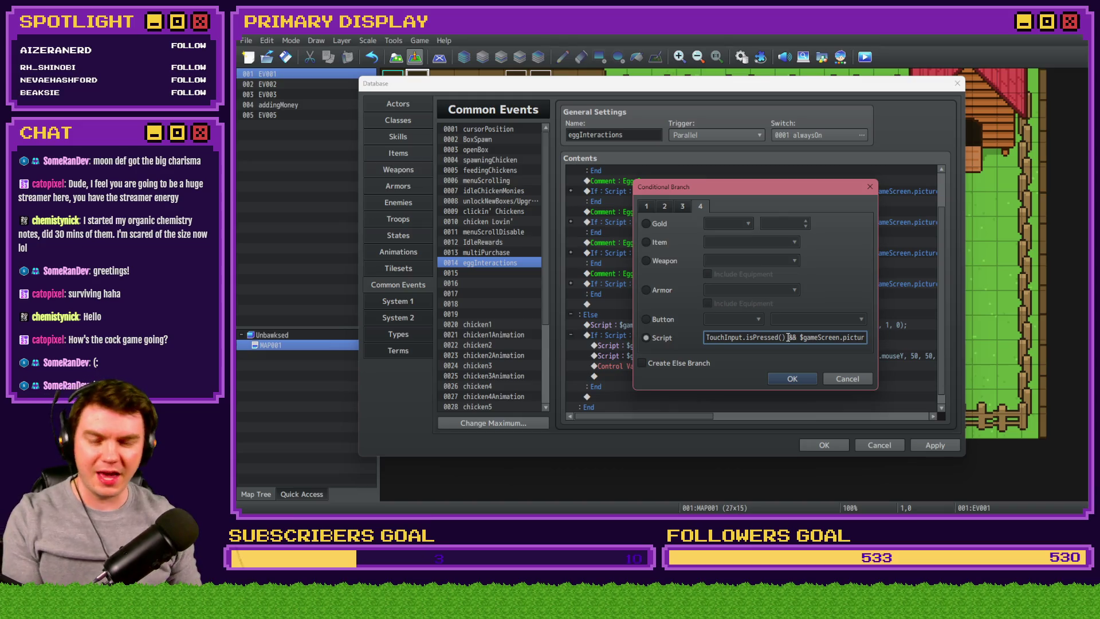
{"action": "key", "text": "Right"}
{"action": "key", "text": "Right"}
{"action": "key", "text": "Right"}
{"action": "double_click", "coordinate": [794, 337]}
{"action": "type", "text": "25"}
{"action": "key", "text": "Right"}
{"action": "key", "text": "Right"}
{"action": "key", "text": "Right"}
{"action": "key", "text": "Right"}
{"action": "key", "text": "Right"}
{"action": "key", "text": "Right"}
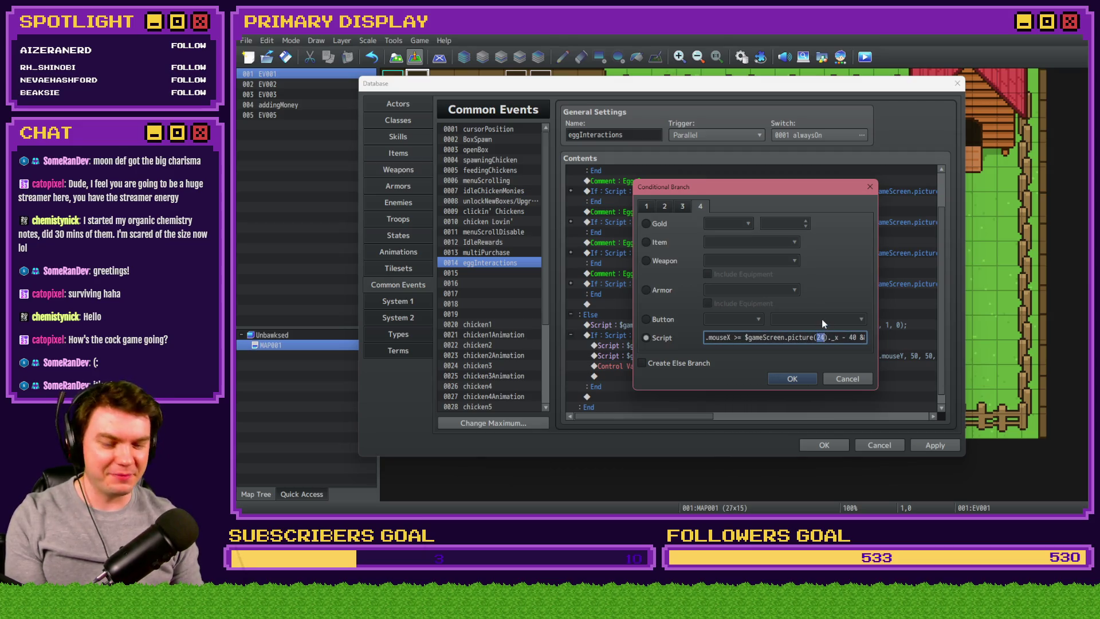
{"action": "key", "text": "Right"}
{"action": "key", "text": "Right"}
{"action": "key", "text": "Right"}
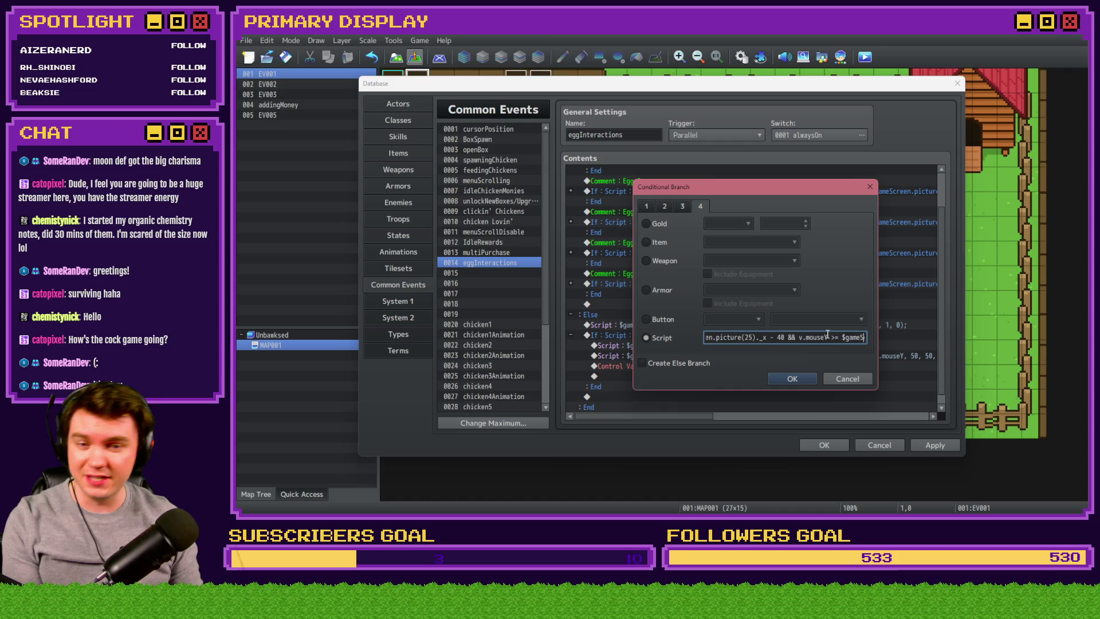
{"action": "double_click", "coordinate": [814, 338]}
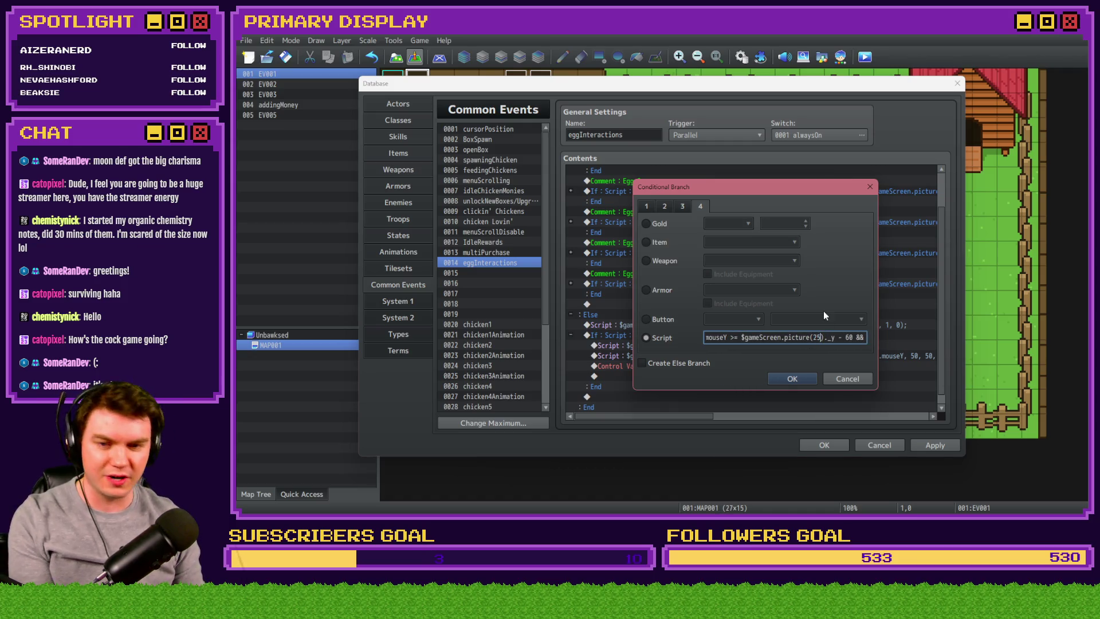
{"action": "key", "text": "Left"}
{"action": "key", "text": "Left"}
{"action": "key", "text": "Left"}
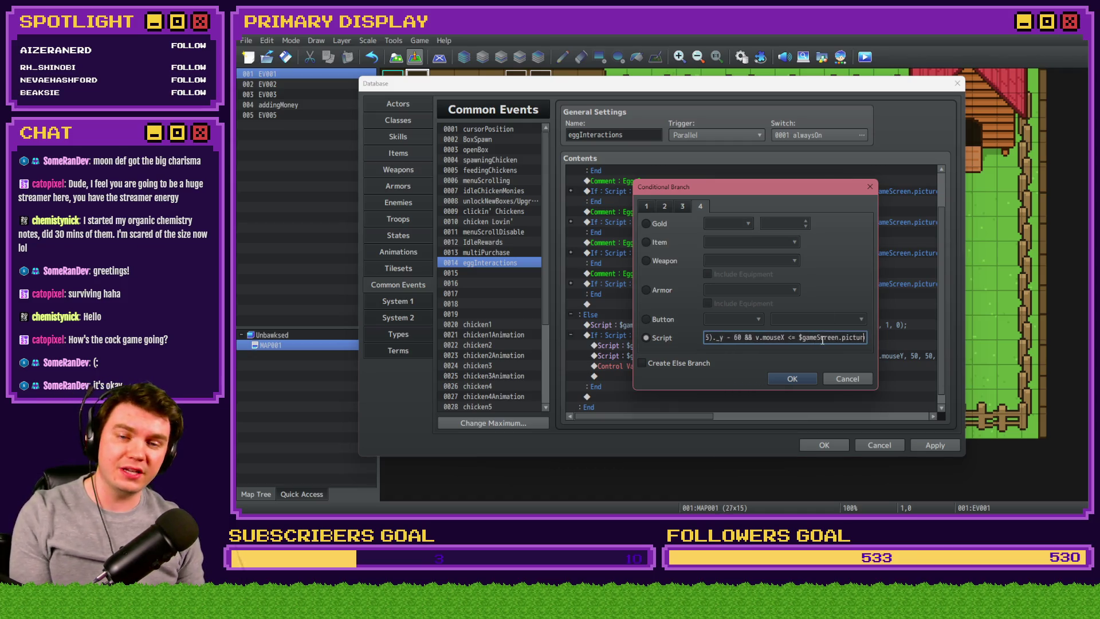
{"action": "double_click", "coordinate": [824, 338]}
{"action": "type", "text": "25)._x + 40"}
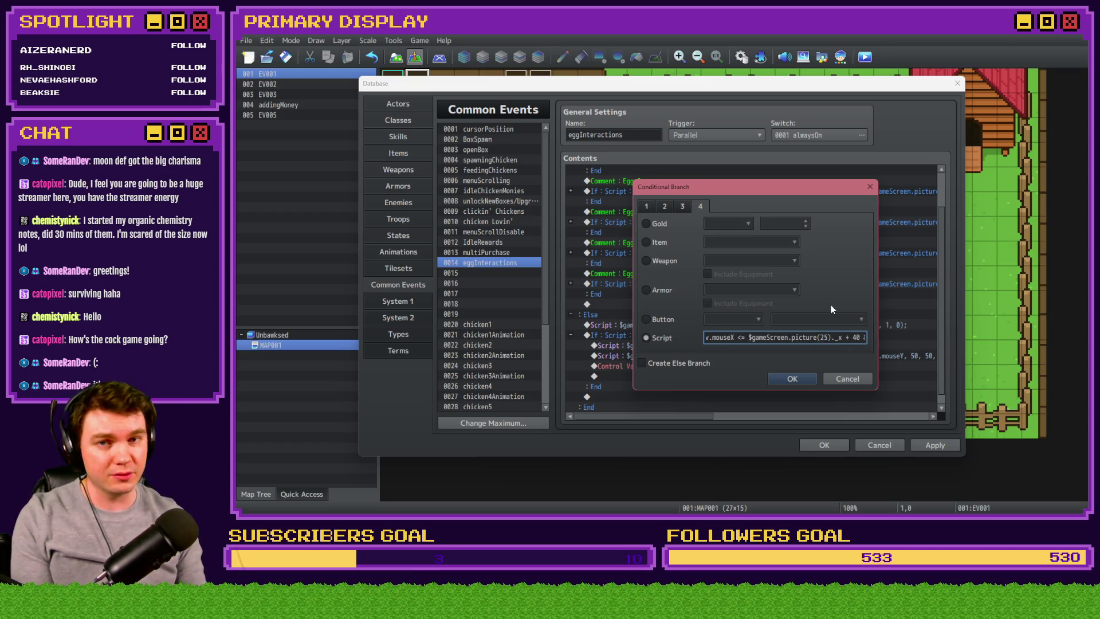
{"action": "key", "text": "Right"}
{"action": "key", "text": "Right"}
{"action": "key", "text": "Right"}
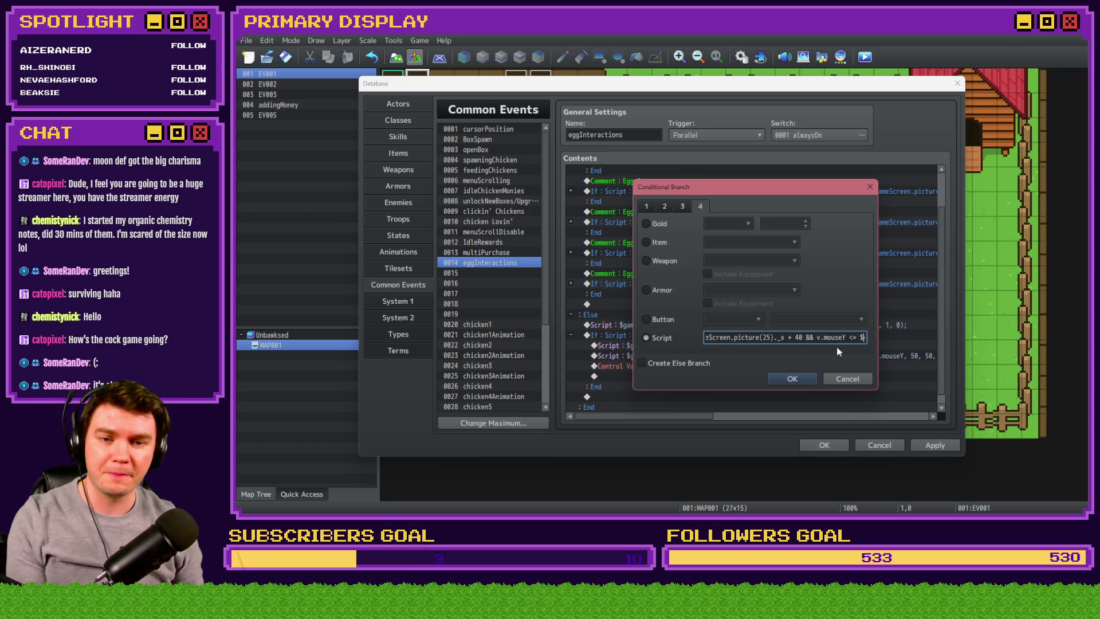
{"action": "double_click", "coordinate": [823, 338]}
{"action": "type", "text": "25"}
{"action": "left_click", "coordinate": [792, 379]}
- Set Egg 5's eggSelected constant to 5 and collapse the Egg 5 block
{"action": "double_click", "coordinate": [737, 306]}
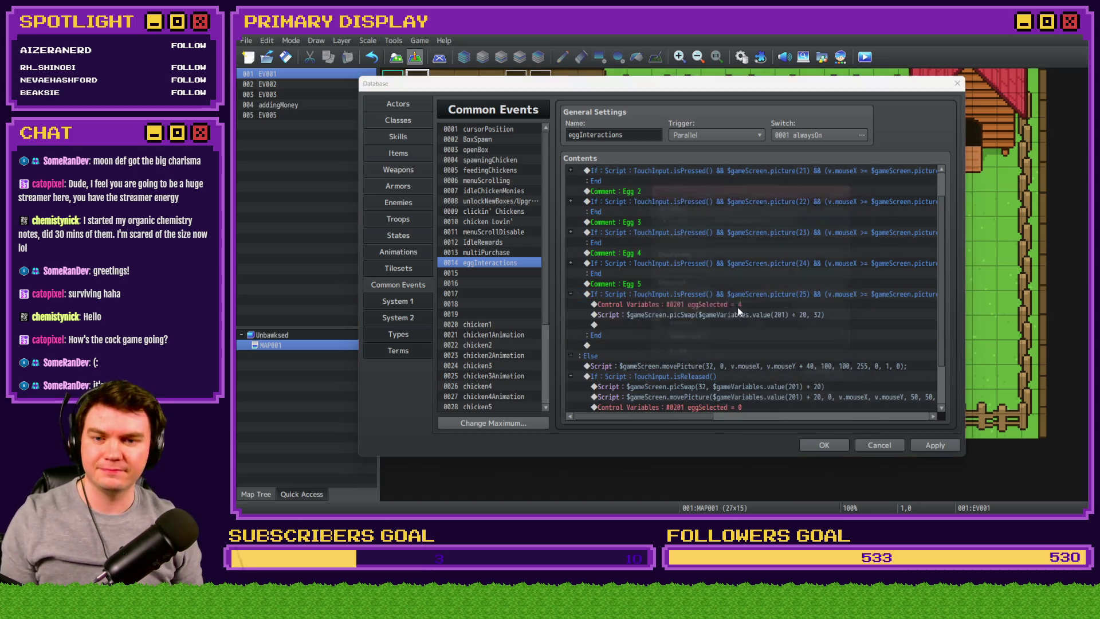
{"action": "double_click", "coordinate": [729, 297]}
{"action": "type", "text": "5"}
{"action": "left_click", "coordinate": [783, 386]}
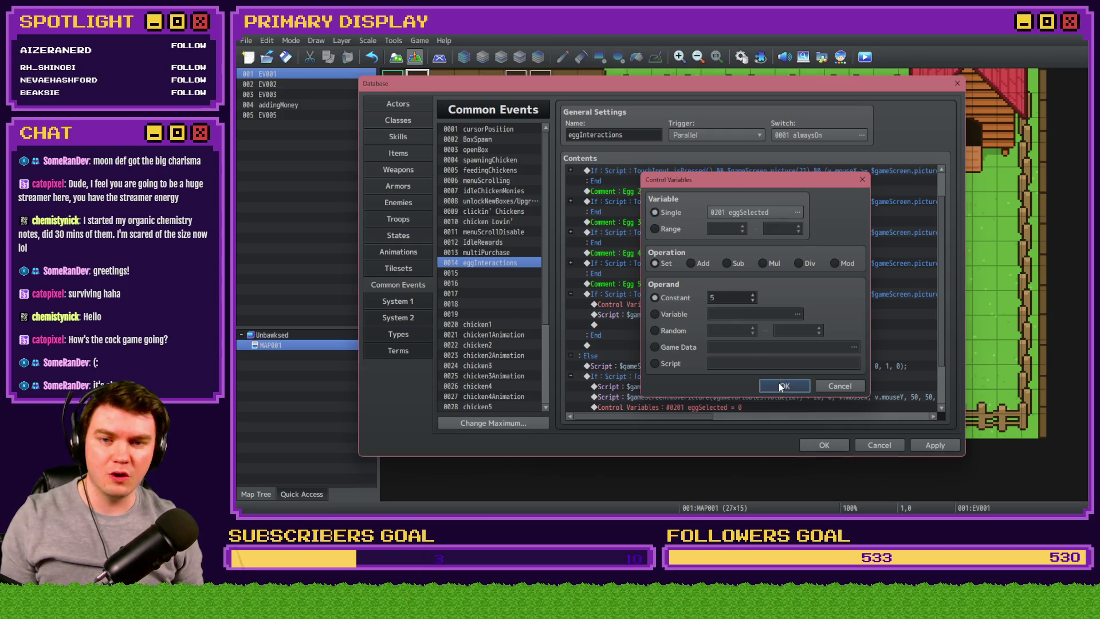
{"action": "left_click", "coordinate": [571, 294]}
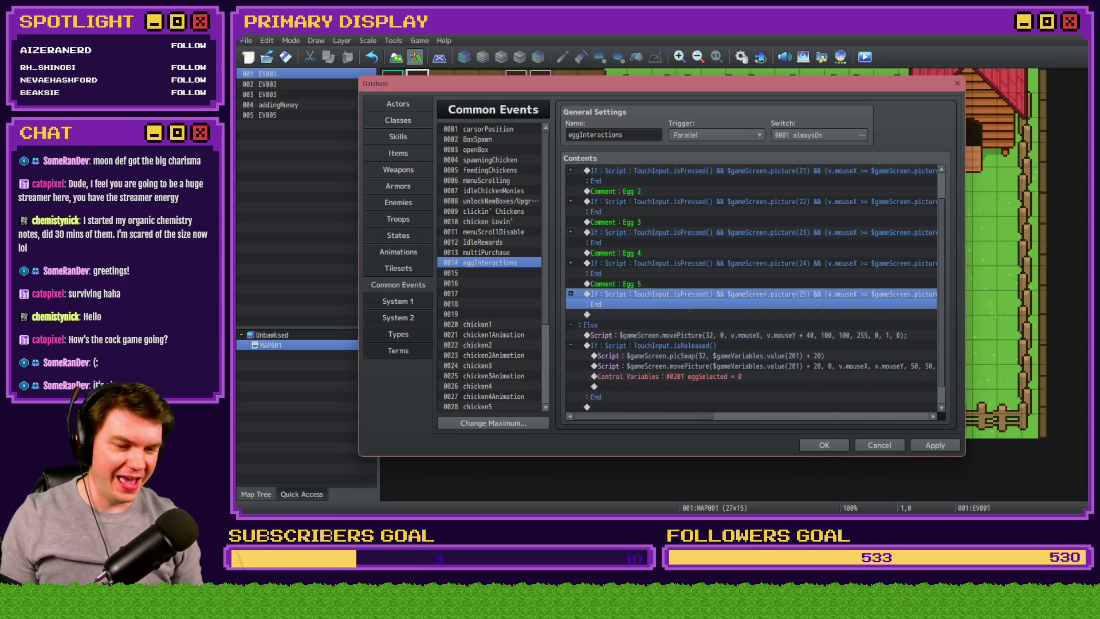
{"action": "key", "text": "alt+Tab"}
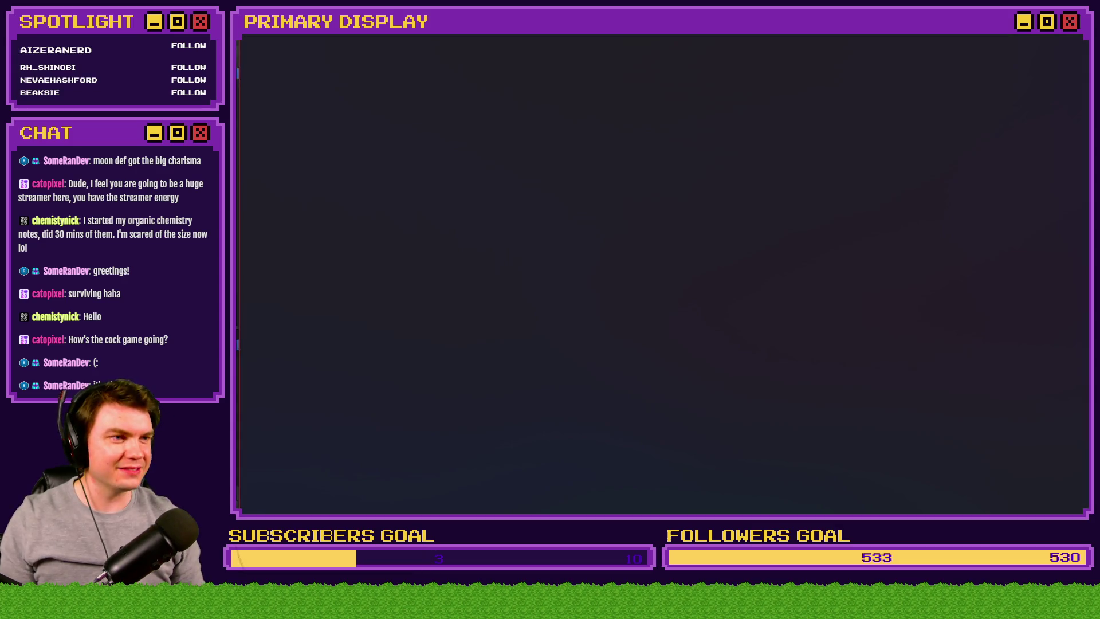
- Switch from RPG Maker MZ to the browser showing the Bad Ideas Game Jam 2026 page
{"action": "key", "text": "alt+Tab"}
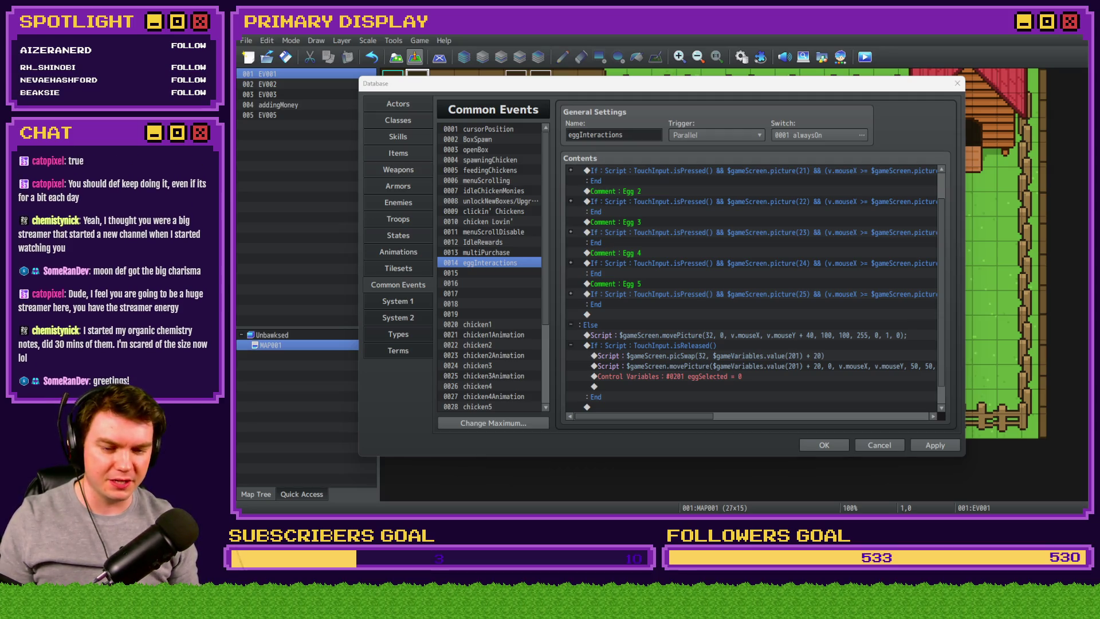
{"action": "key", "text": "alt+Tab"}
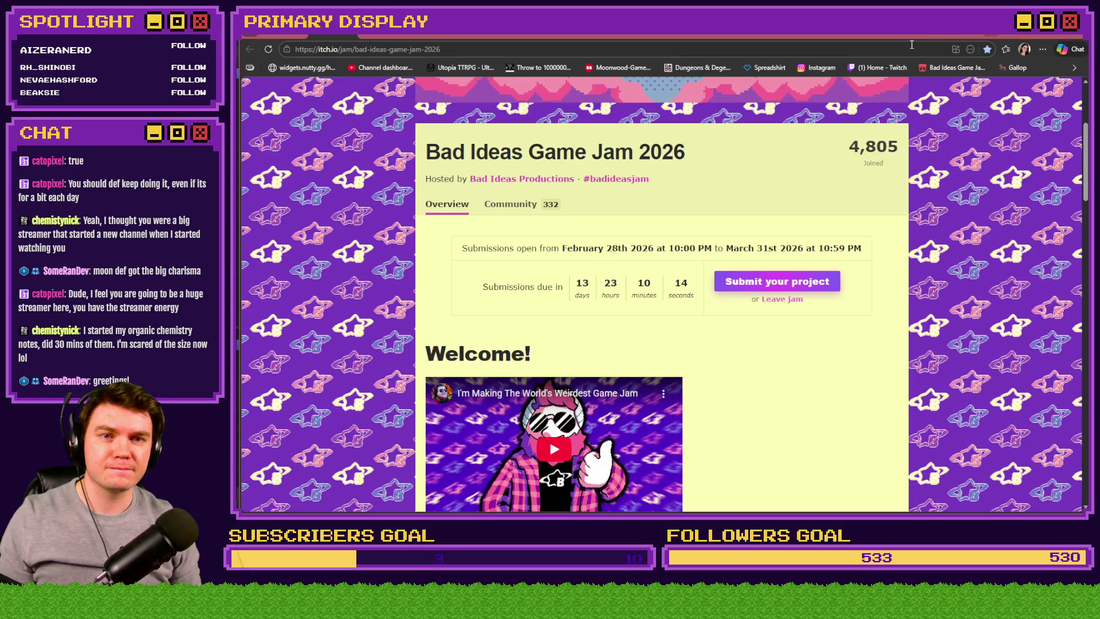
- Open the channel's TwitchTracker statistics page in a new browser tab
{"action": "key", "text": "ctrl+t"}
{"action": "type", "text": "https://twitchtracker.com/moonwoodgames/statistics"}
{"action": "key", "text": "Return"}
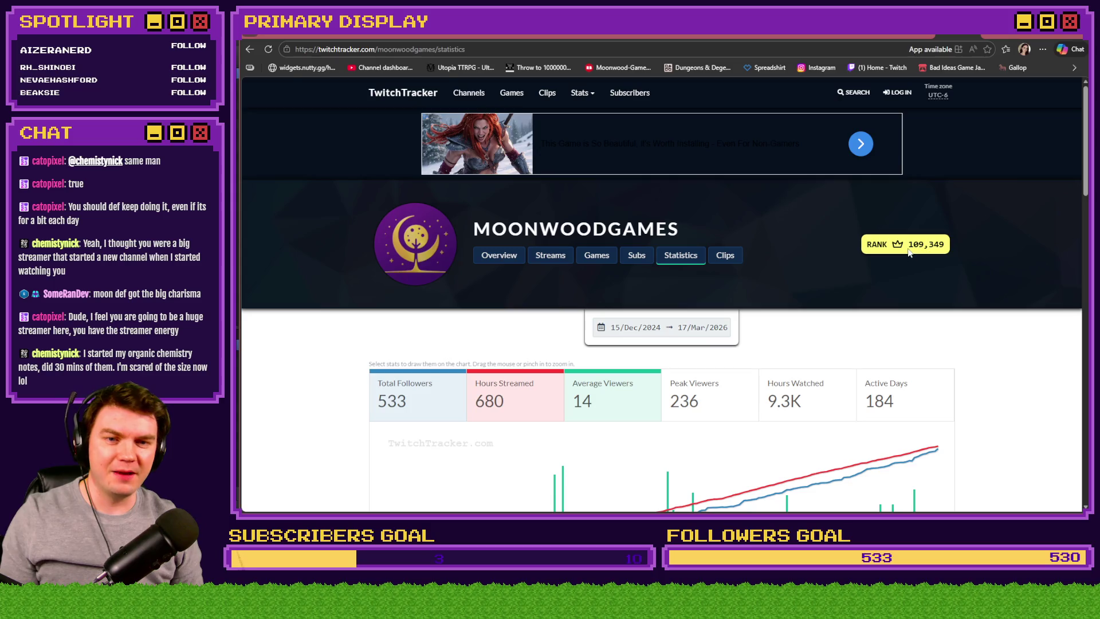
- Highlight the channel's rank number 109,349, then clear the selection and scroll down
{"action": "left_click_drag", "start_coordinate": [915, 246], "coordinate": [943, 245]}
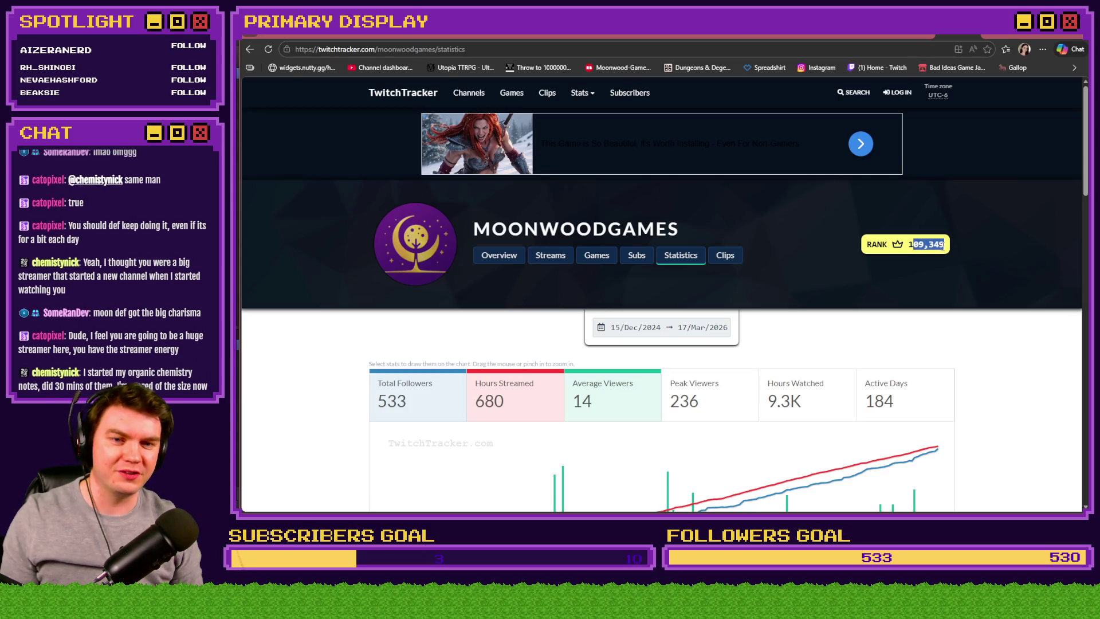
{"action": "left_click", "coordinate": [987, 356]}
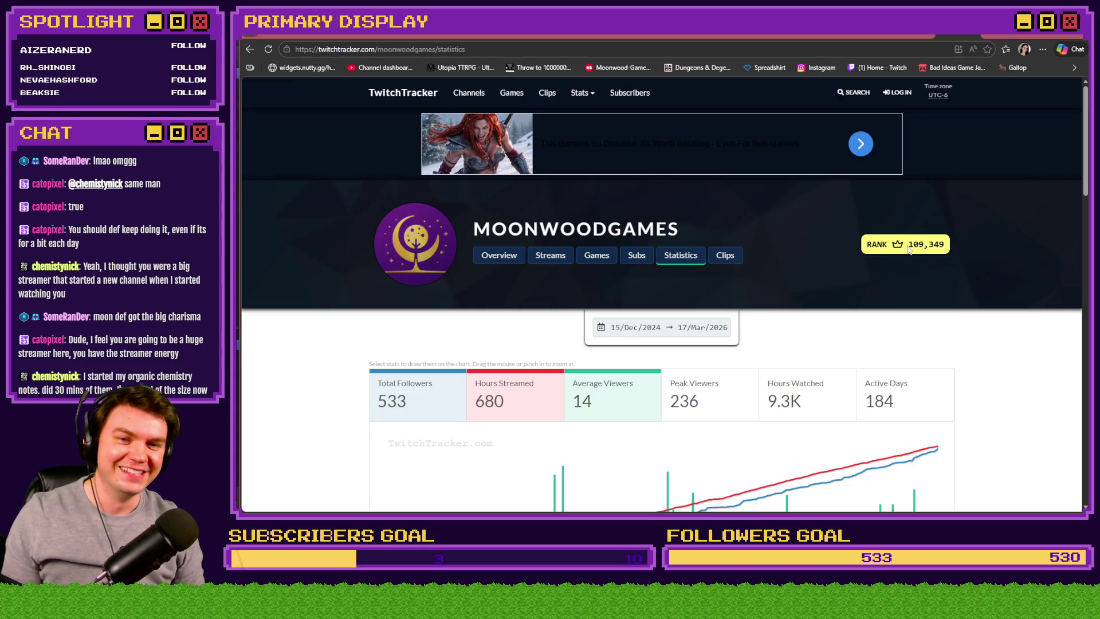
{"action": "left_click_drag", "start_coordinate": [909, 244], "coordinate": [950, 247]}
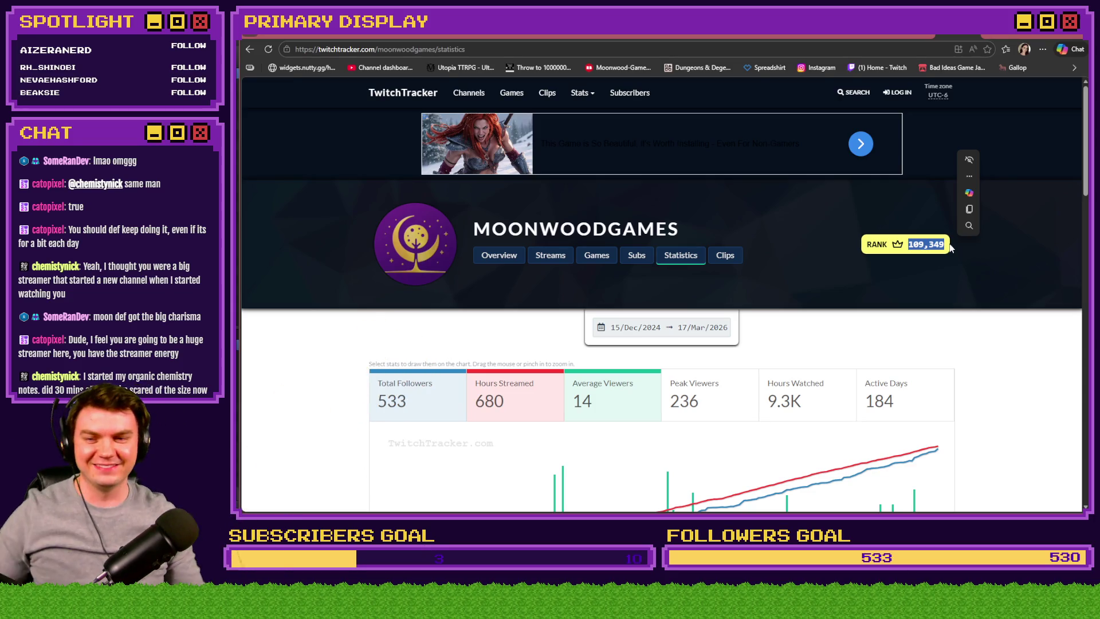
{"action": "left_click", "coordinate": [985, 338]}
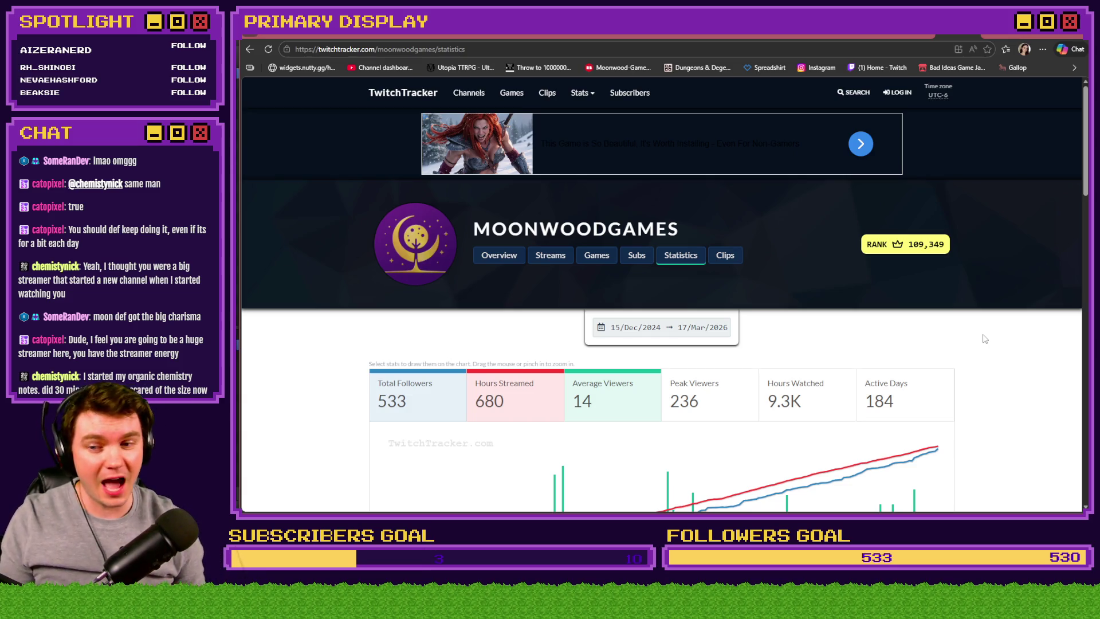
{"action": "scroll", "coordinate": [987, 350], "scroll_direction": "down", "scroll_amount": 3}
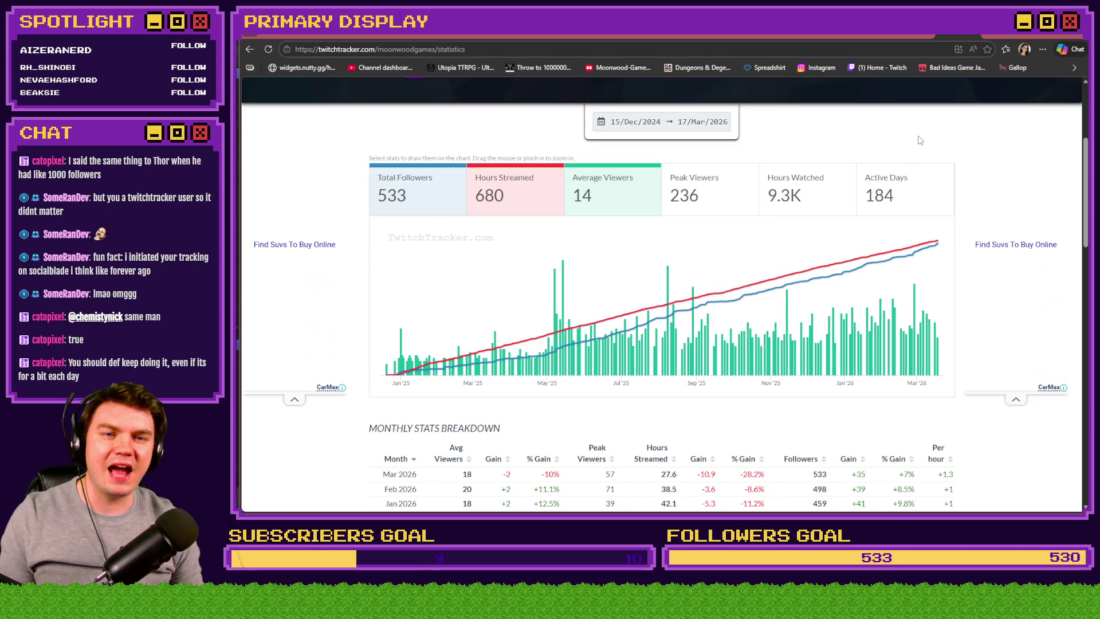
- Return to the Bad Ideas Game Jam 2026 page and switch back to RPG Maker's event editor
{"action": "left_click", "coordinate": [954, 67]}
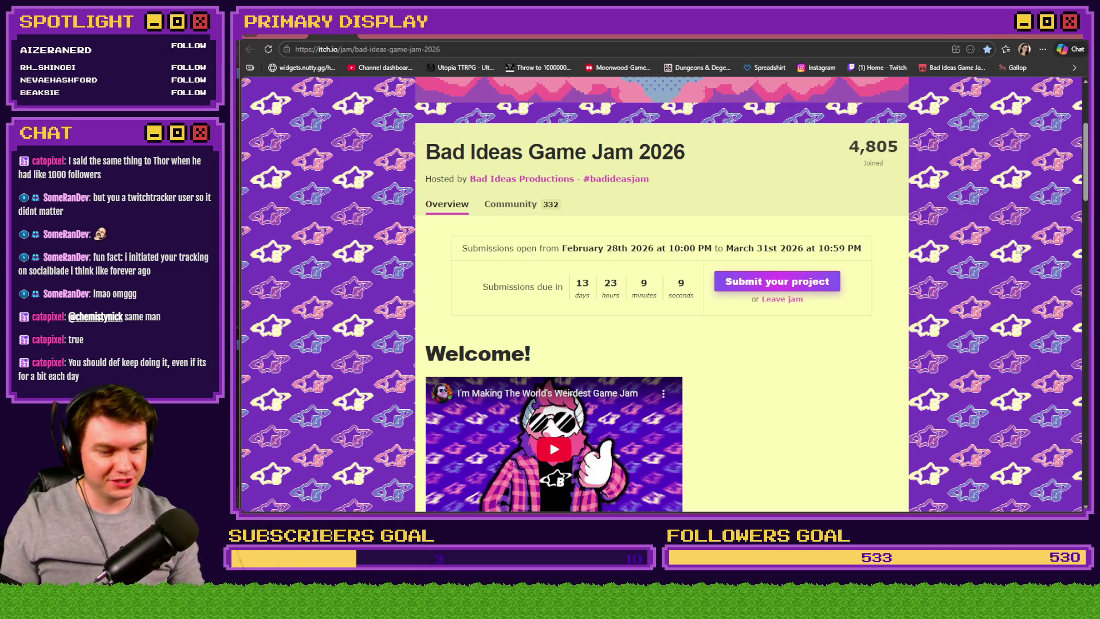
{"action": "key", "text": "alt+Tab"}
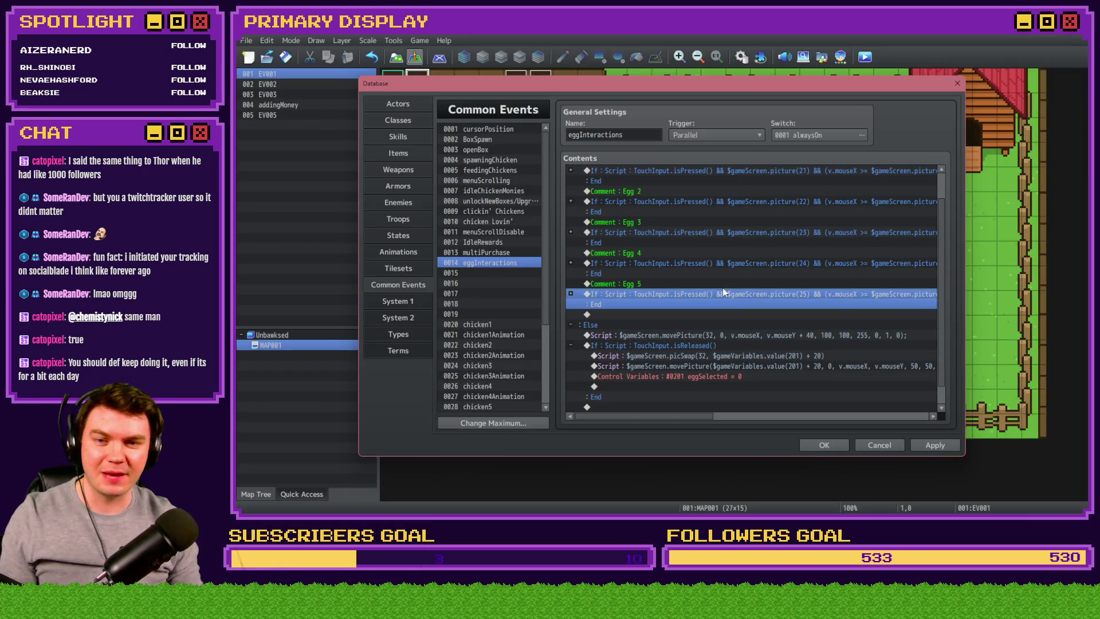
- Duplicate the Egg 5 comment and condition block below and rename the comment to Egg 6
{"action": "left_click", "coordinate": [706, 287]}
{"action": "left_click", "coordinate": [703, 292], "text": "shift"}
{"action": "key", "text": "ctrl+c"}
{"action": "left_click", "coordinate": [631, 315]}
{"action": "key", "text": "ctrl+v"}
{"action": "double_click", "coordinate": [652, 316]}
{"action": "key", "text": "BackSpace"}
{"action": "type", "text": "6"}
{"action": "key", "text": "ctrl+Return"}
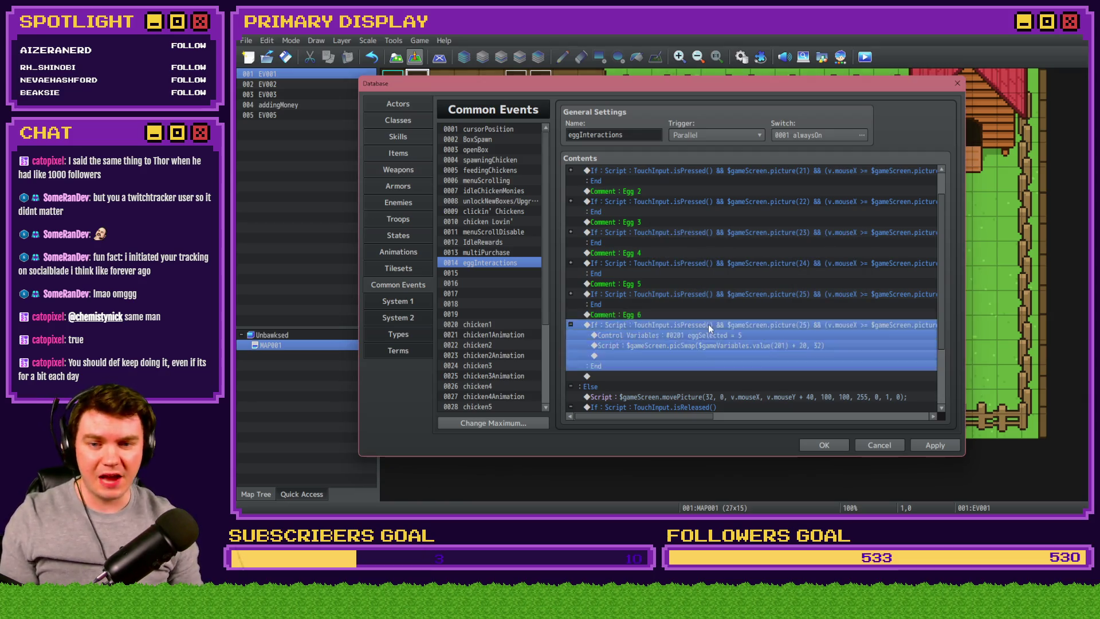
- Change the picture(25) references in the copied Script condition to picture(26)
{"action": "double_click", "coordinate": [709, 325]}
{"action": "double_click", "coordinate": [762, 338]}
{"action": "left_click_drag", "start_coordinate": [725, 339], "coordinate": [682, 338]}
{"action": "left_click", "coordinate": [820, 338]}
{"action": "key", "text": "Right"}
{"action": "key", "text": "Right"}
{"action": "key", "text": "Right"}
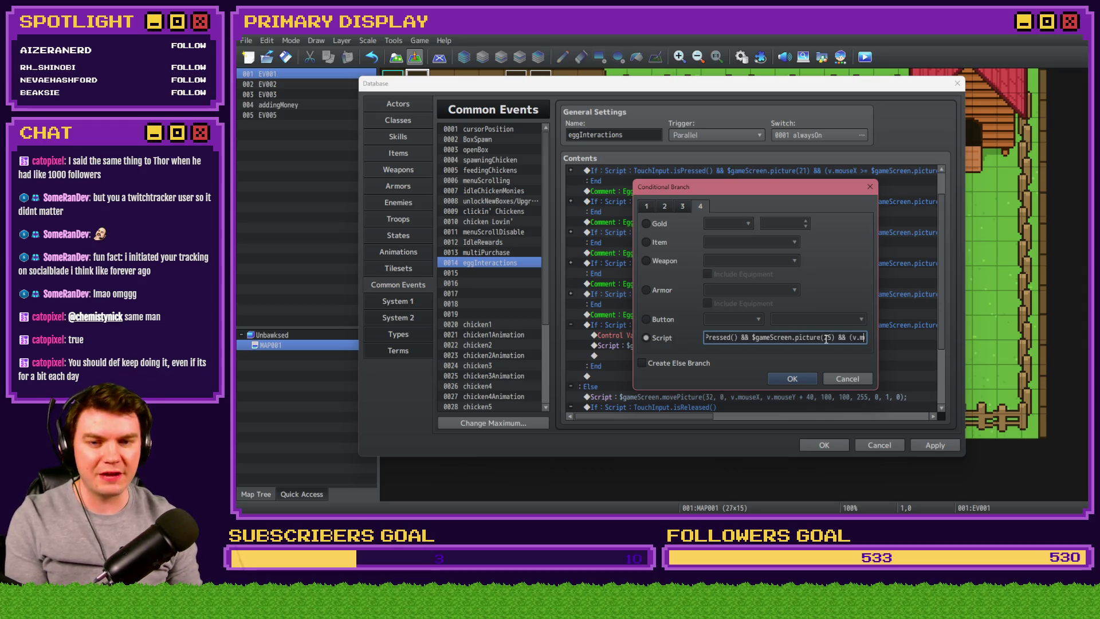
{"action": "key", "text": "BackSpace"}
{"action": "type", "text": "6"}
{"action": "key", "text": "Right"}
{"action": "key", "text": "Right"}
{"action": "key", "text": "Right"}
{"action": "key", "text": "Right"}
{"action": "key", "text": "Right"}
{"action": "key", "text": "Right"}
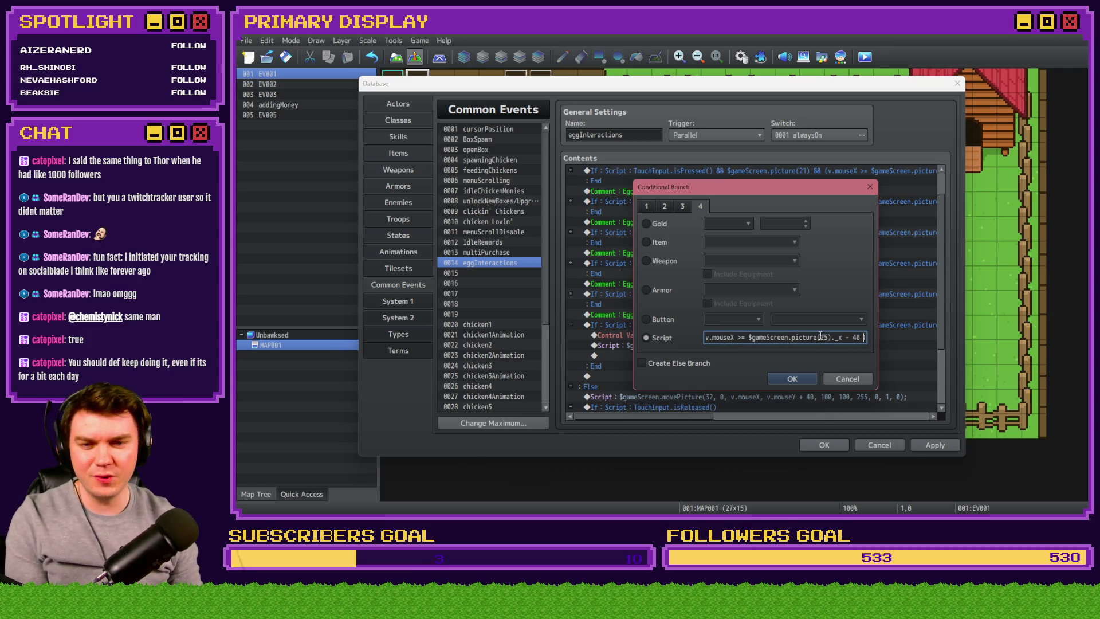
{"action": "left_click", "coordinate": [830, 338]}
{"action": "key", "text": "BackSpace"}
{"action": "type", "text": "6"}
{"action": "key", "text": "Right"}
{"action": "key", "text": "Right"}
{"action": "key", "text": "Right"}
{"action": "key", "text": "Right"}
{"action": "key", "text": "Right"}
{"action": "left_click", "coordinate": [835, 337]}
{"action": "key", "text": "BackSpace"}
{"action": "type", "text": "6"}
{"action": "key", "text": "Right"}
{"action": "key", "text": "Right"}
{"action": "key", "text": "Right"}
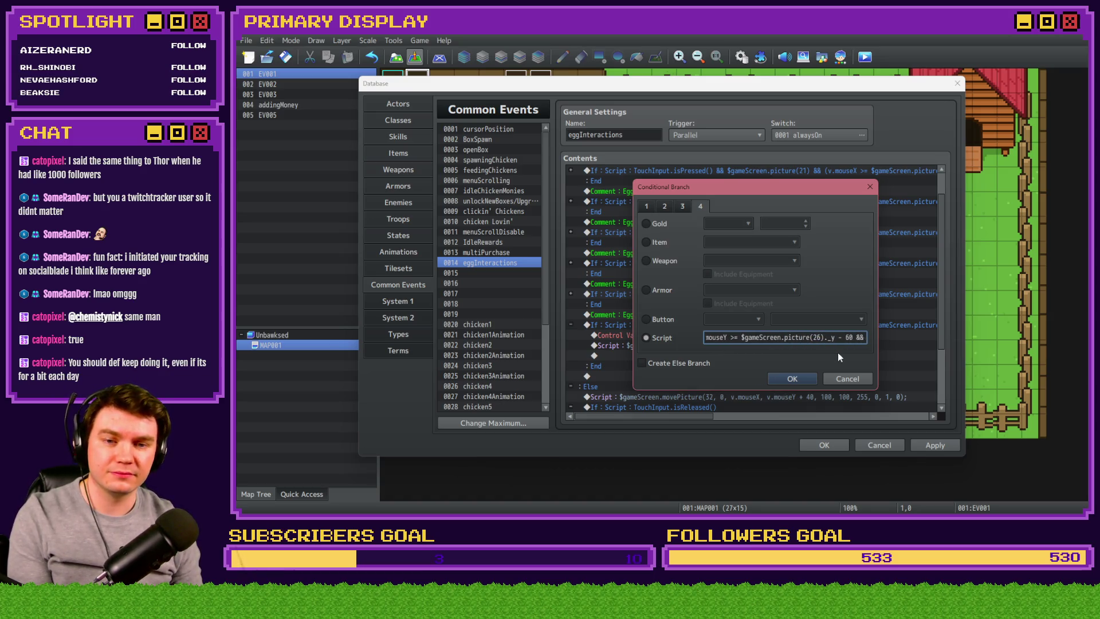
{"action": "left_click", "coordinate": [828, 338]}
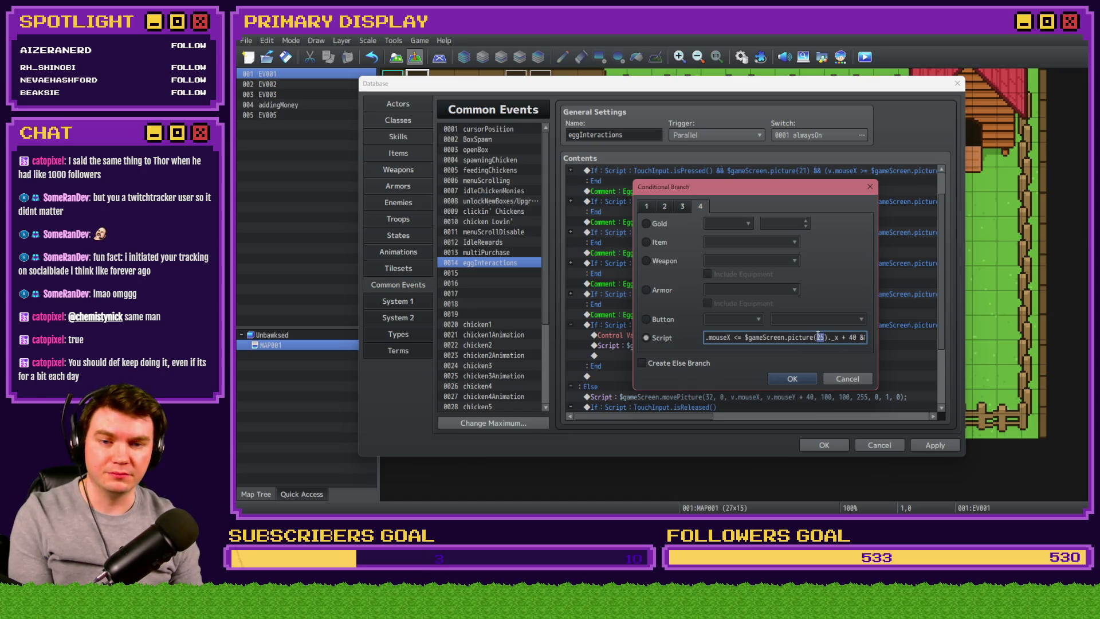
{"action": "key", "text": "BackSpace"}
{"action": "type", "text": "1"}
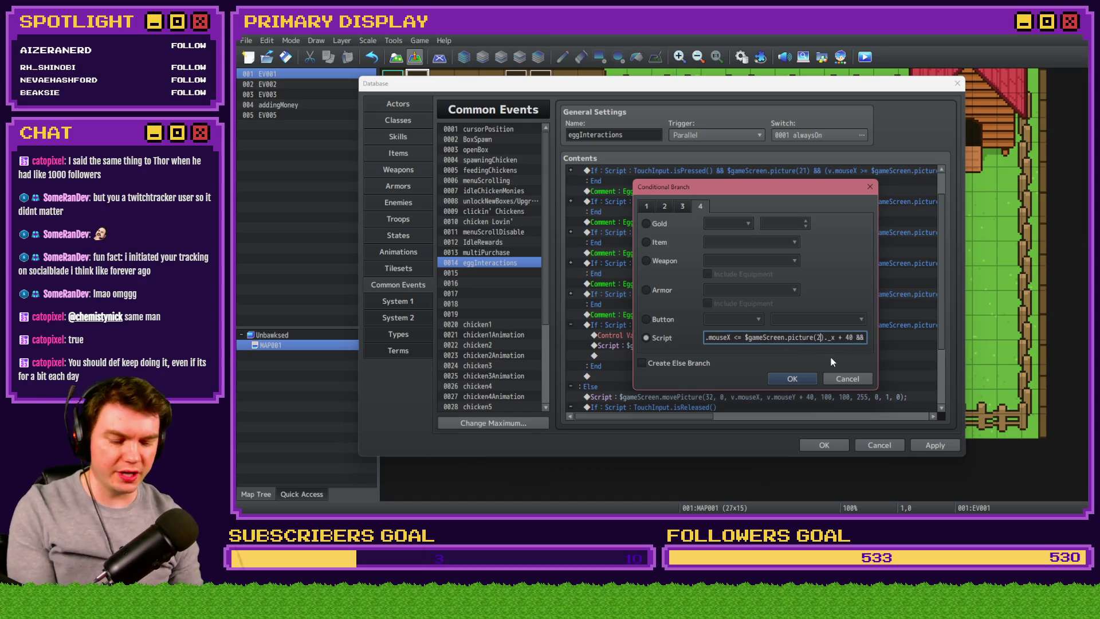
{"action": "key", "text": "Right"}
{"action": "key", "text": "Right"}
{"action": "key", "text": "Right"}
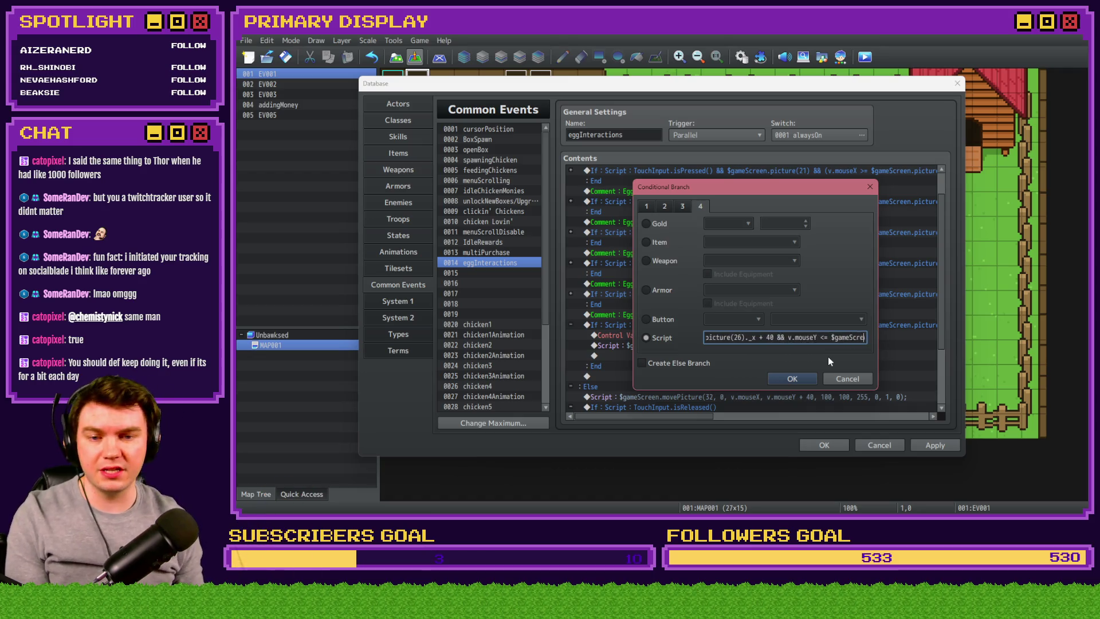
{"action": "double_click", "coordinate": [823, 337]}
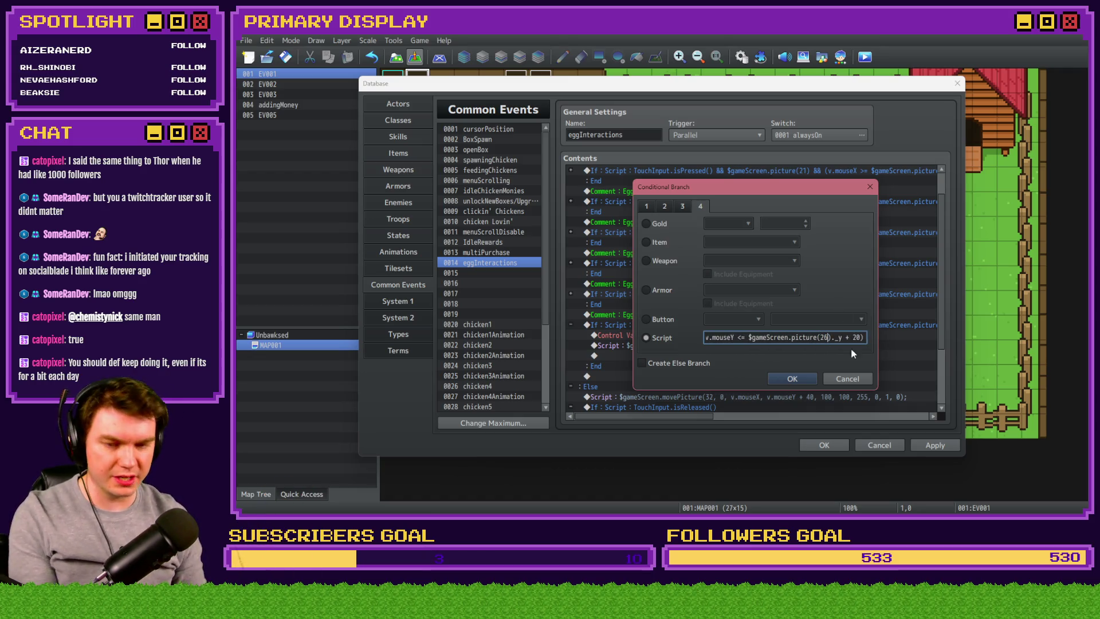
{"action": "left_click", "coordinate": [797, 379]}
- Set the Egg 6 block's eggSelected variable to 6
{"action": "double_click", "coordinate": [756, 335]}
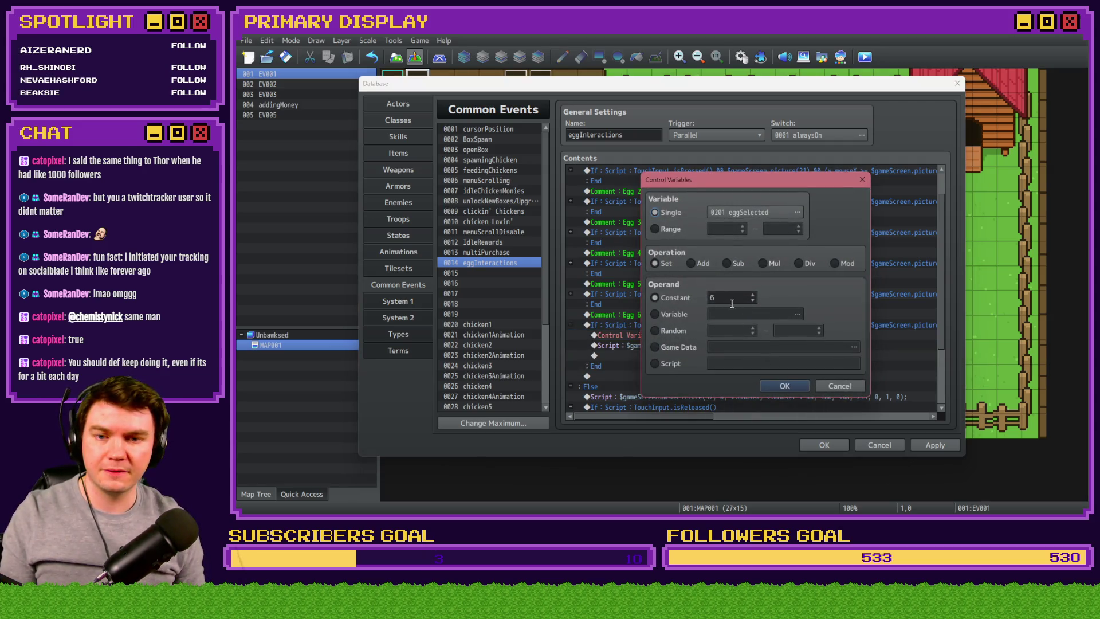
{"action": "left_click", "coordinate": [784, 386]}
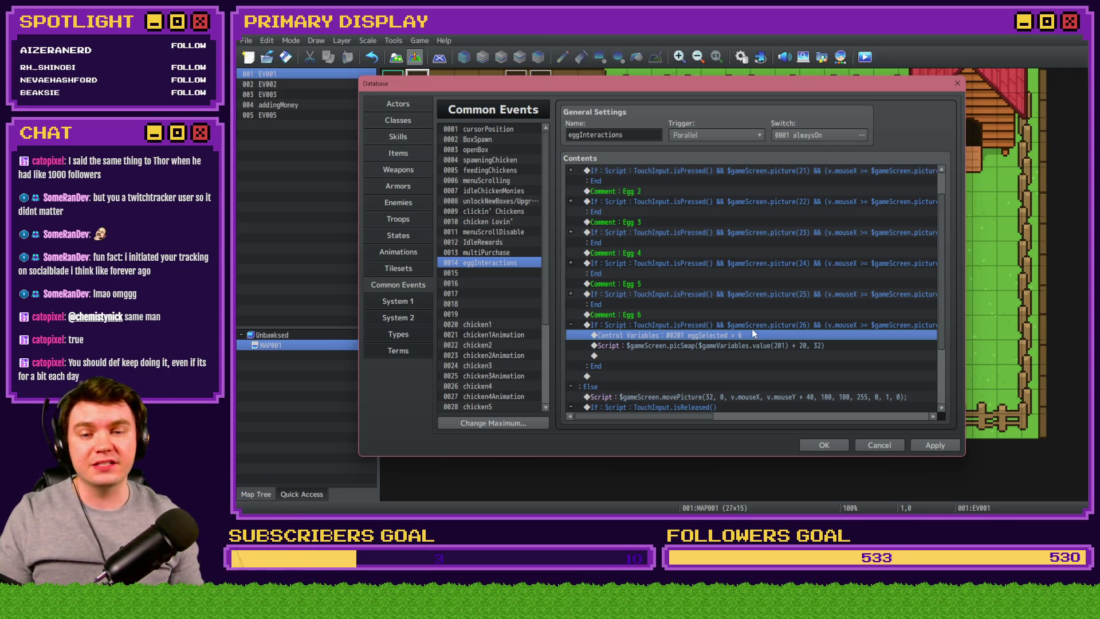
{"action": "left_click", "coordinate": [638, 317]}
- Paste a copy of the Egg 6 block below and make its comment read Egg 7
{"action": "left_click", "coordinate": [638, 324]}
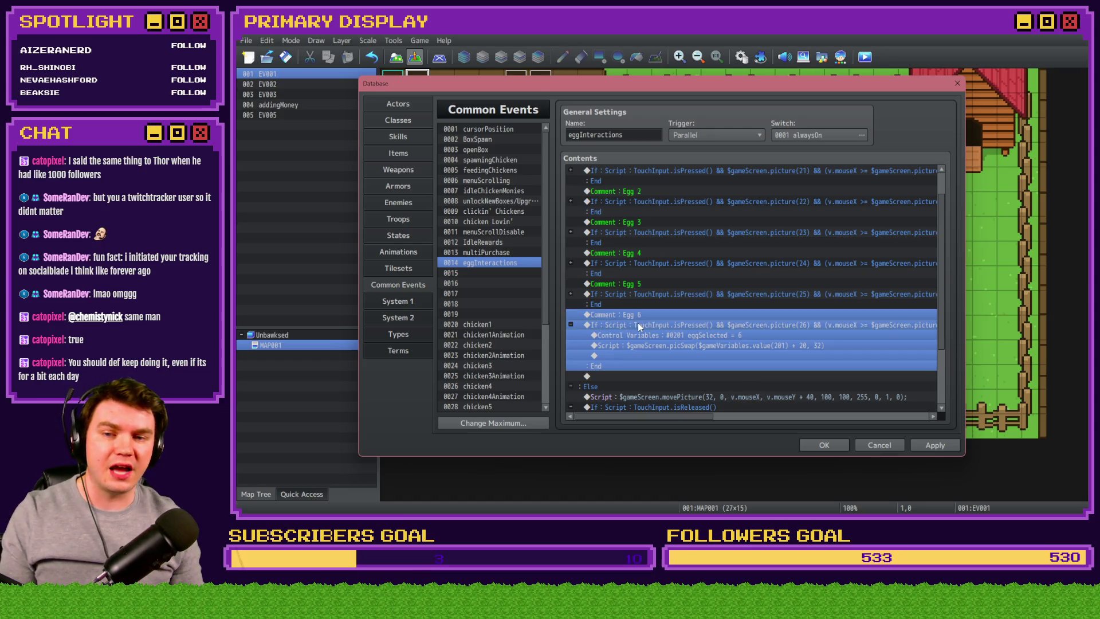
{"action": "left_click", "coordinate": [571, 325]}
{"action": "left_click", "coordinate": [603, 346]}
{"action": "key", "text": "ctrl+v"}
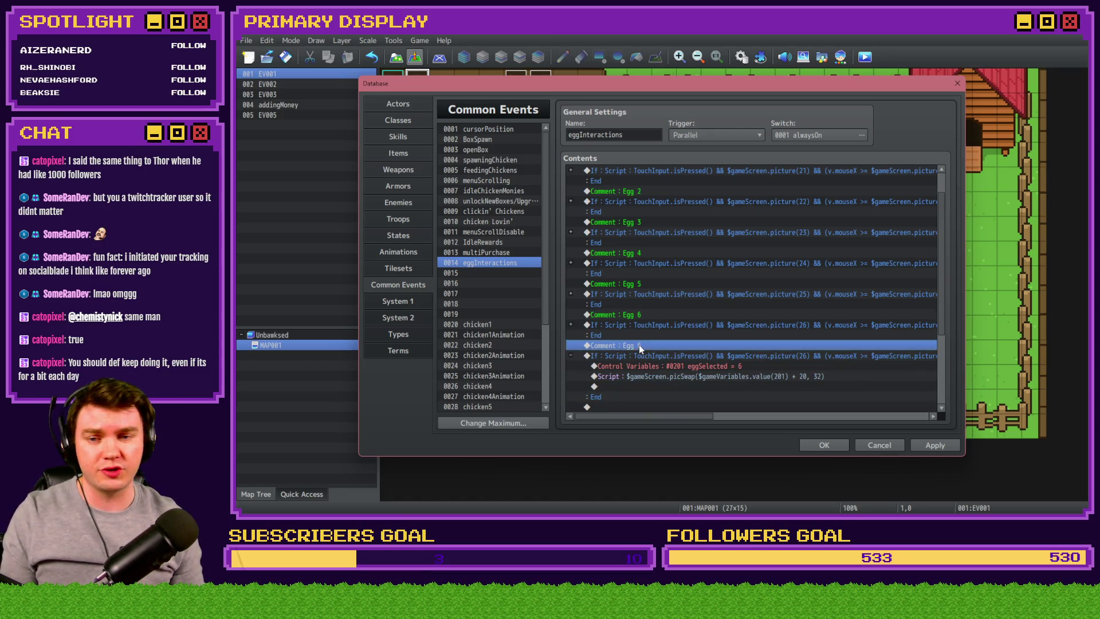
{"action": "double_click", "coordinate": [638, 345]}
{"action": "type", "text": "7"}
{"action": "key", "text": "Return"}
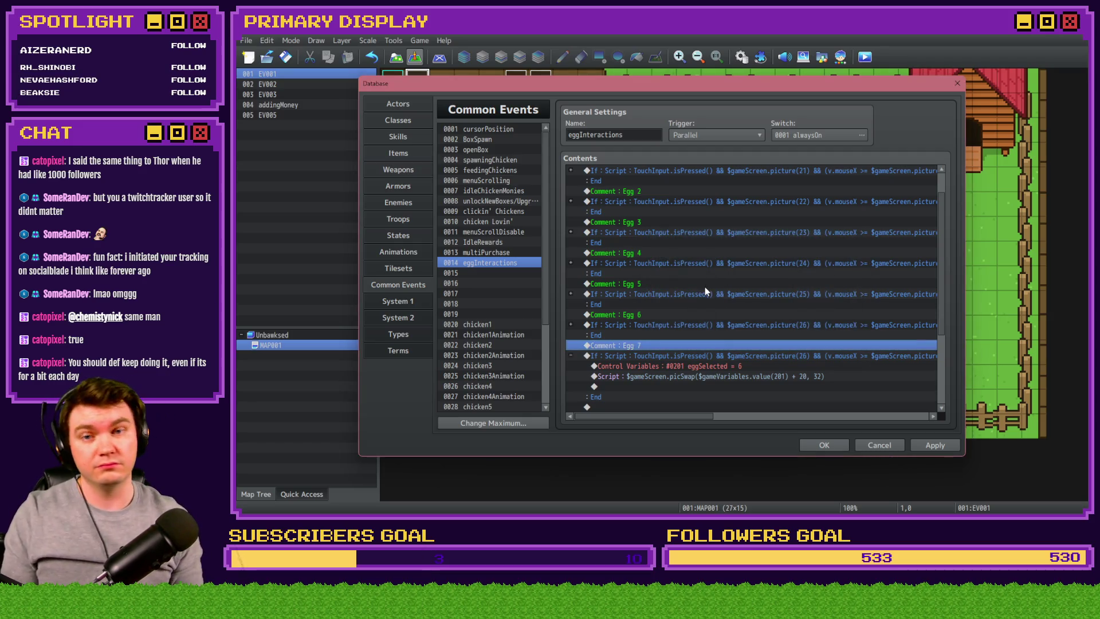
- Change every picture(26) in the Script condition to 27, then switch to the moonwood games search results
{"action": "double_click", "coordinate": [702, 354]}
{"action": "left_click", "coordinate": [765, 337]}
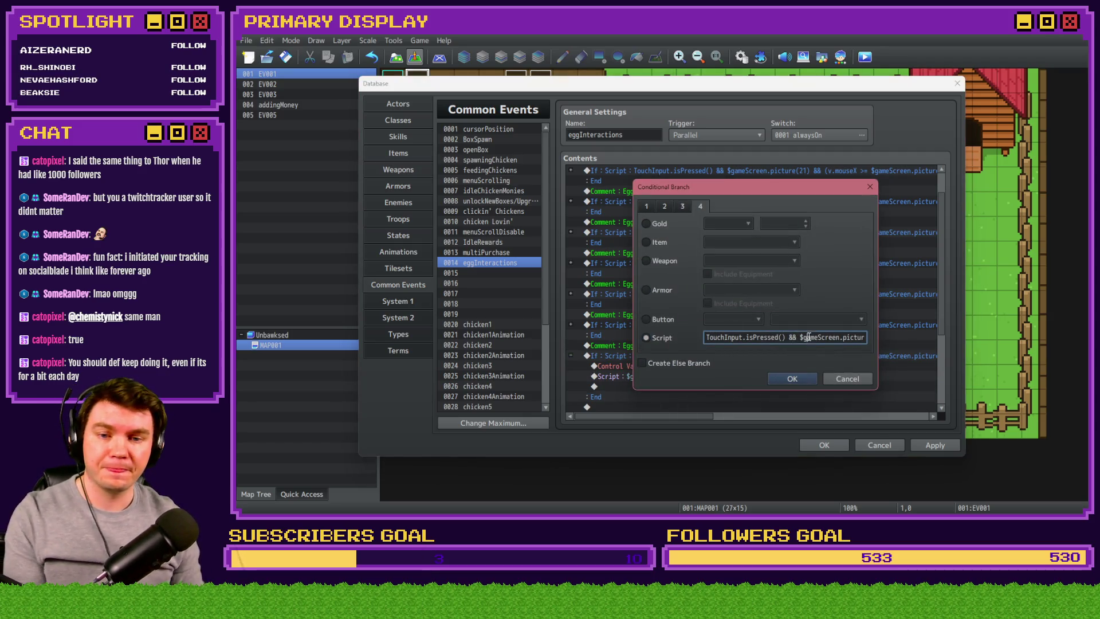
{"action": "key", "text": "Right"}
{"action": "key", "text": "Right"}
{"action": "key", "text": "Right"}
{"action": "key", "text": "Left"}
{"action": "key", "text": "Left"}
{"action": "key", "text": "Left"}
{"action": "key", "text": "BackSpace"}
{"action": "type", "text": "7"}
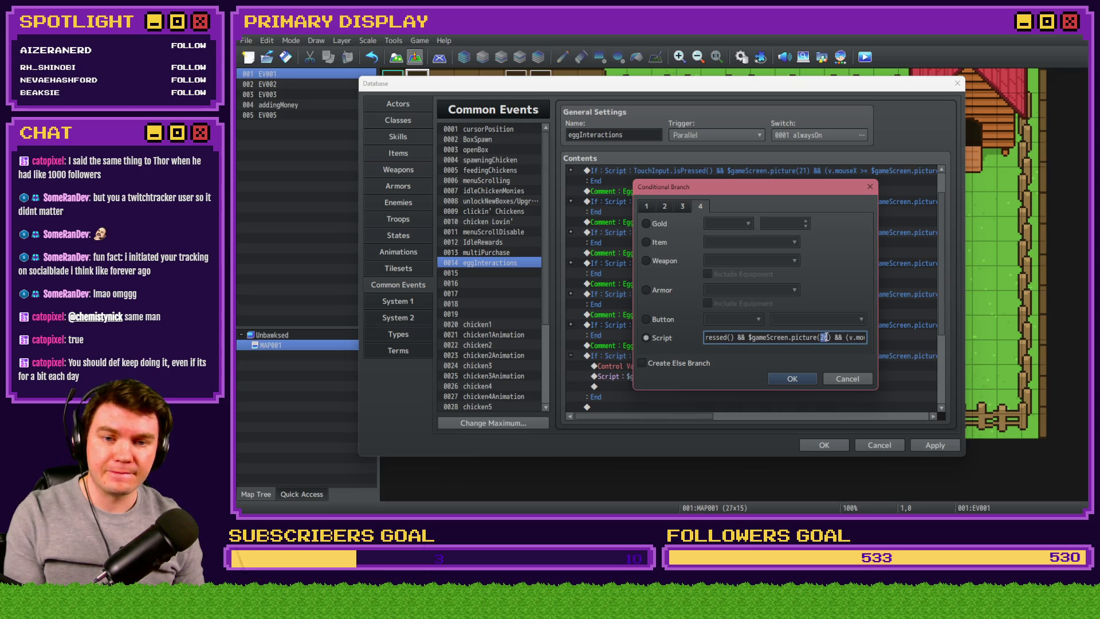
{"action": "key", "text": "Right"}
{"action": "key", "text": "Right"}
{"action": "key", "text": "Right"}
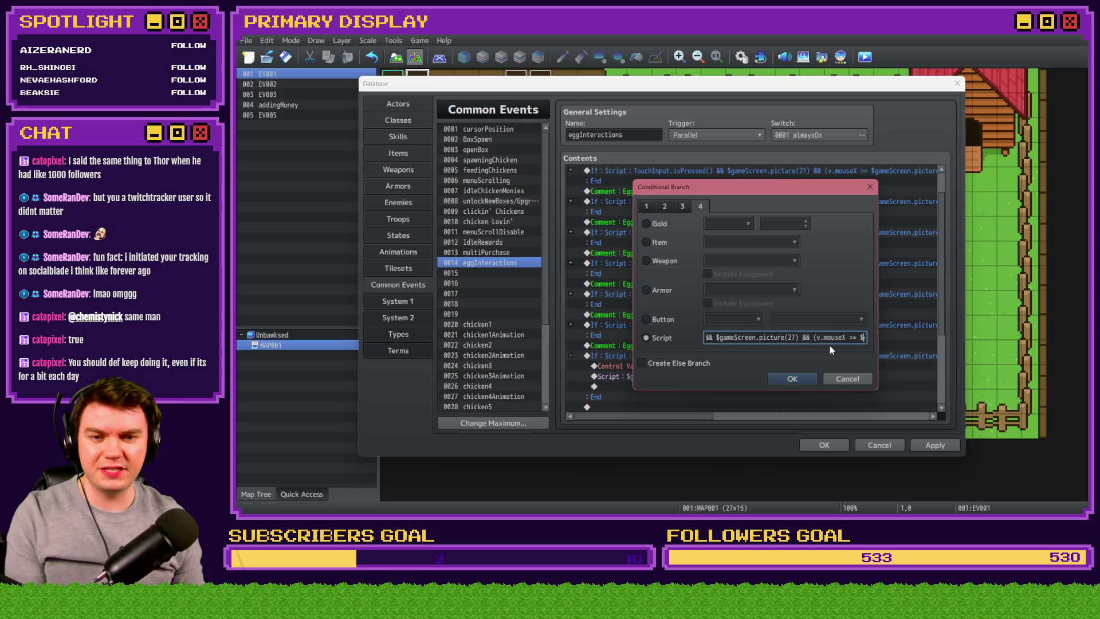
{"action": "double_click", "coordinate": [821, 337]}
{"action": "type", "text": "27"}
{"action": "key", "text": "Right"}
{"action": "key", "text": "Right"}
{"action": "key", "text": "Right"}
{"action": "key", "text": "Right"}
{"action": "key", "text": "Right"}
{"action": "key", "text": "Right"}
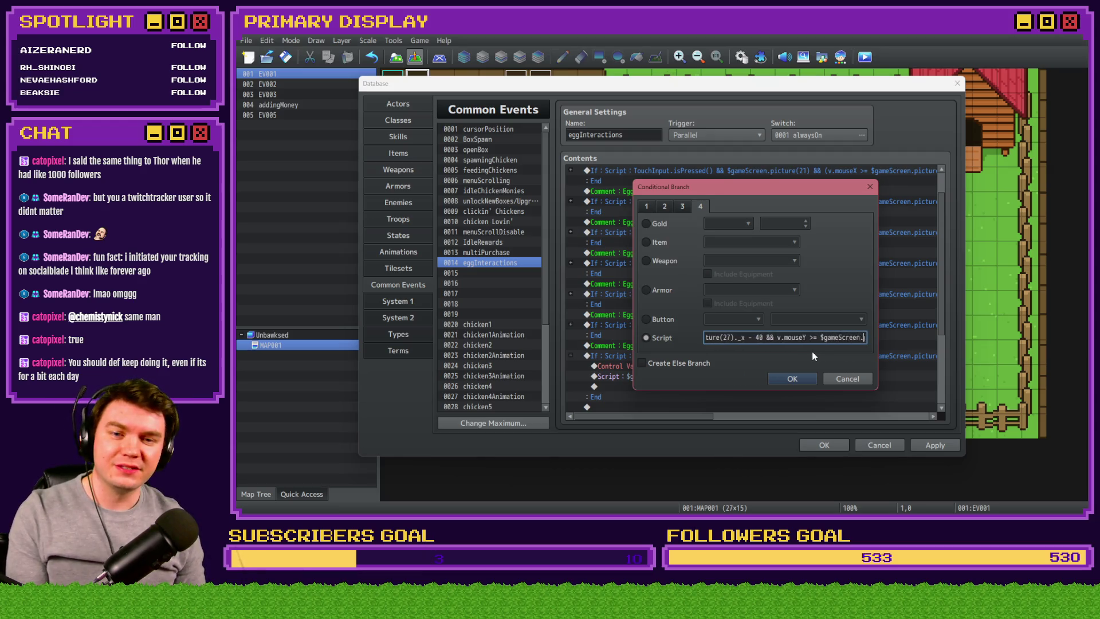
{"action": "double_click", "coordinate": [824, 337]}
{"action": "type", "text": "27)._y - 60"}
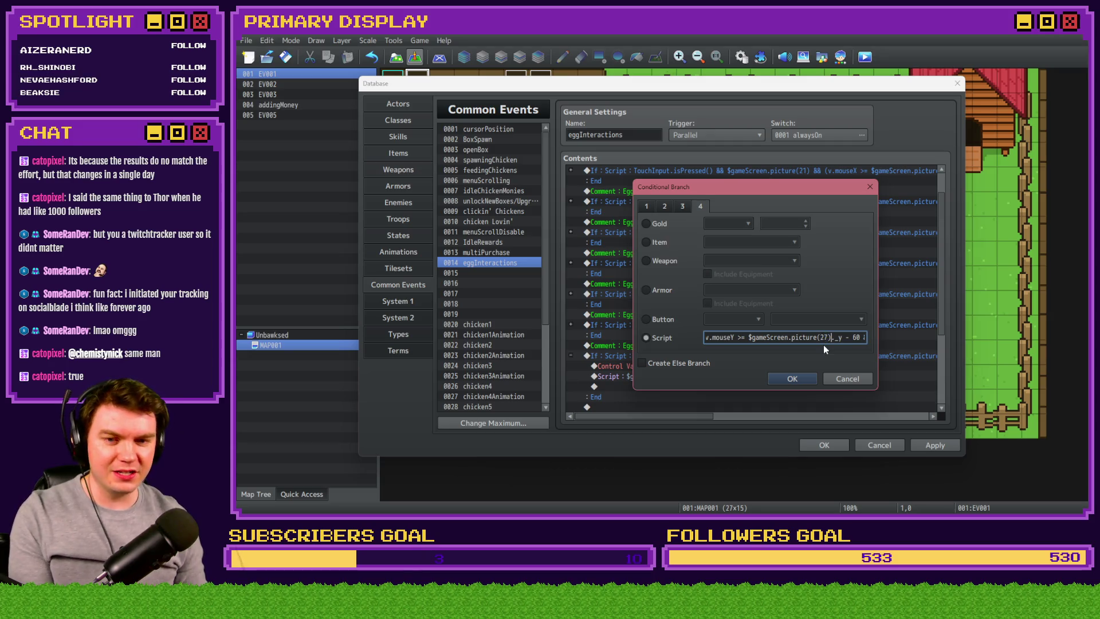
{"action": "key", "text": "Right"}
{"action": "key", "text": "Right"}
{"action": "key", "text": "Right"}
{"action": "key", "text": "Right"}
{"action": "key", "text": "Right"}
{"action": "key", "text": "Right"}
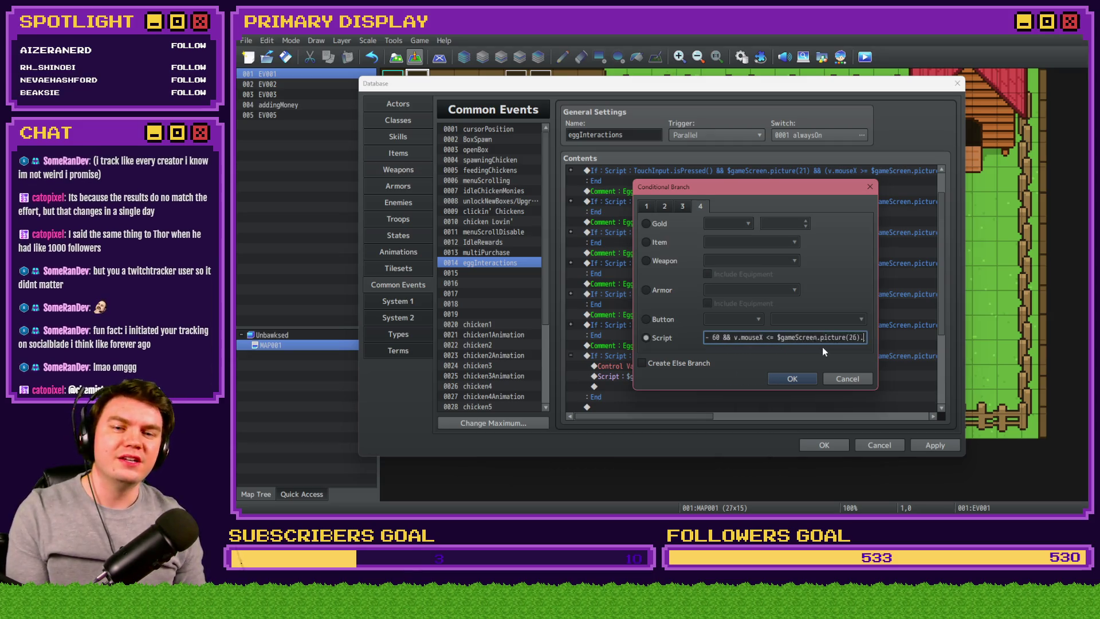
{"action": "double_click", "coordinate": [827, 337]}
{"action": "type", "text": "27"}
{"action": "key", "text": "Right"}
{"action": "key", "text": "Right"}
{"action": "key", "text": "Right"}
{"action": "key", "text": "Right"}
{"action": "key", "text": "Right"}
{"action": "key", "text": "Right"}
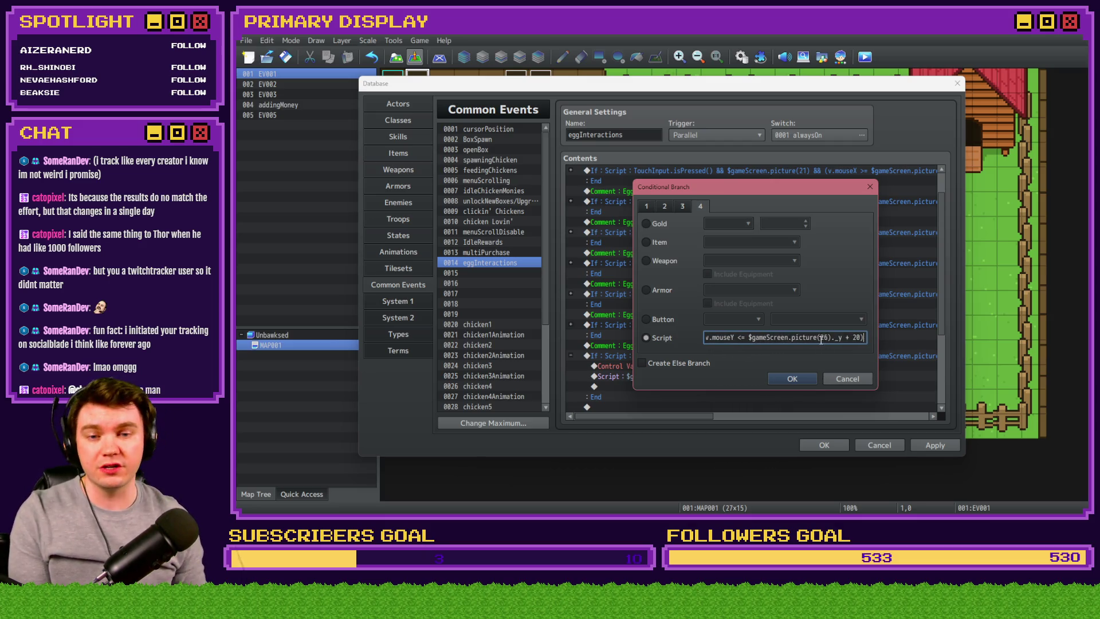
{"action": "double_click", "coordinate": [828, 337]}
{"action": "type", "text": "27"}
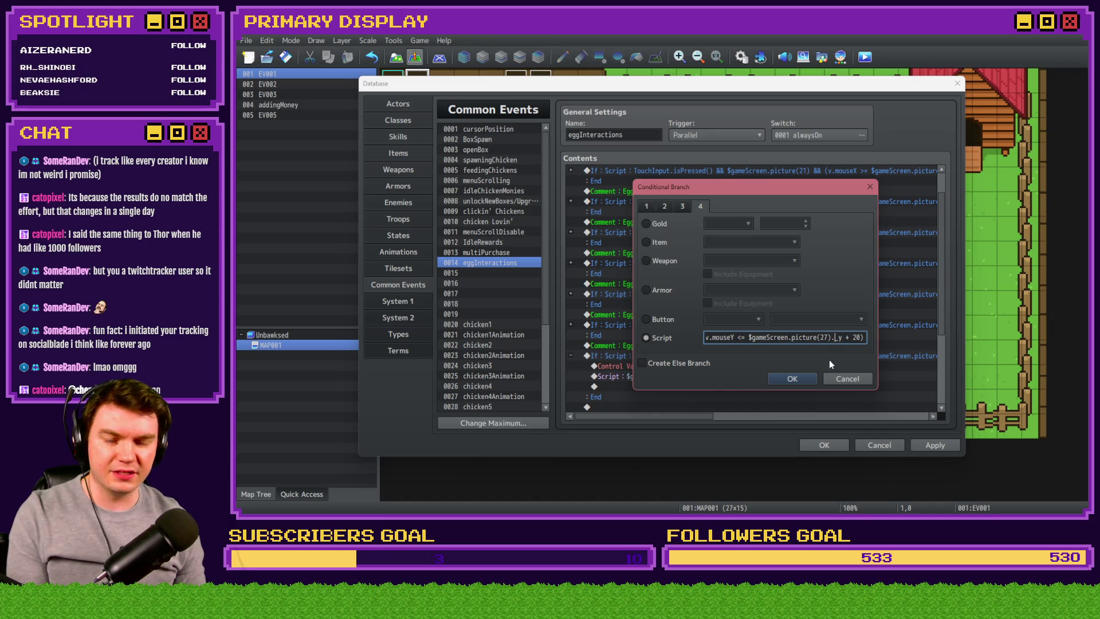
{"action": "left_click", "coordinate": [800, 378]}
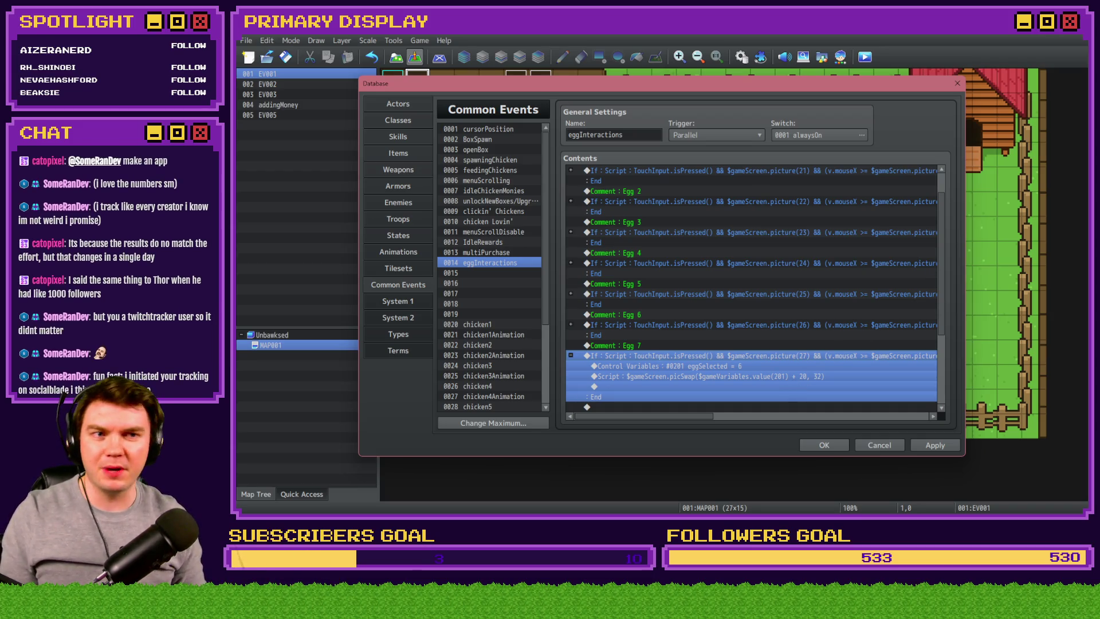
{"action": "key", "text": "alt+Tab"}
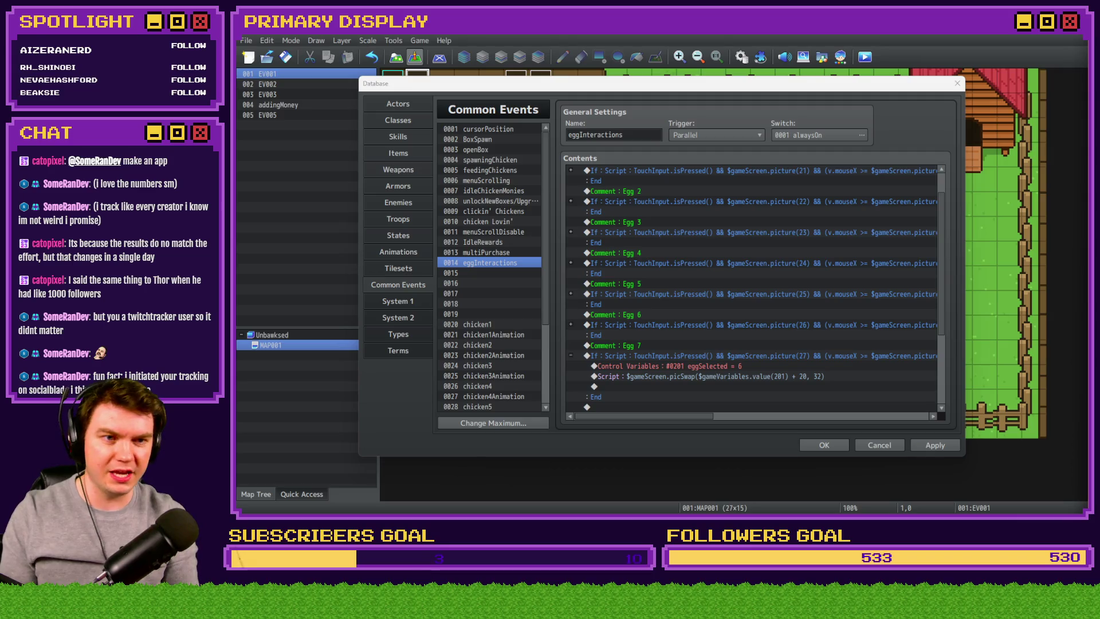
{"action": "key", "text": "alt+Tab"}
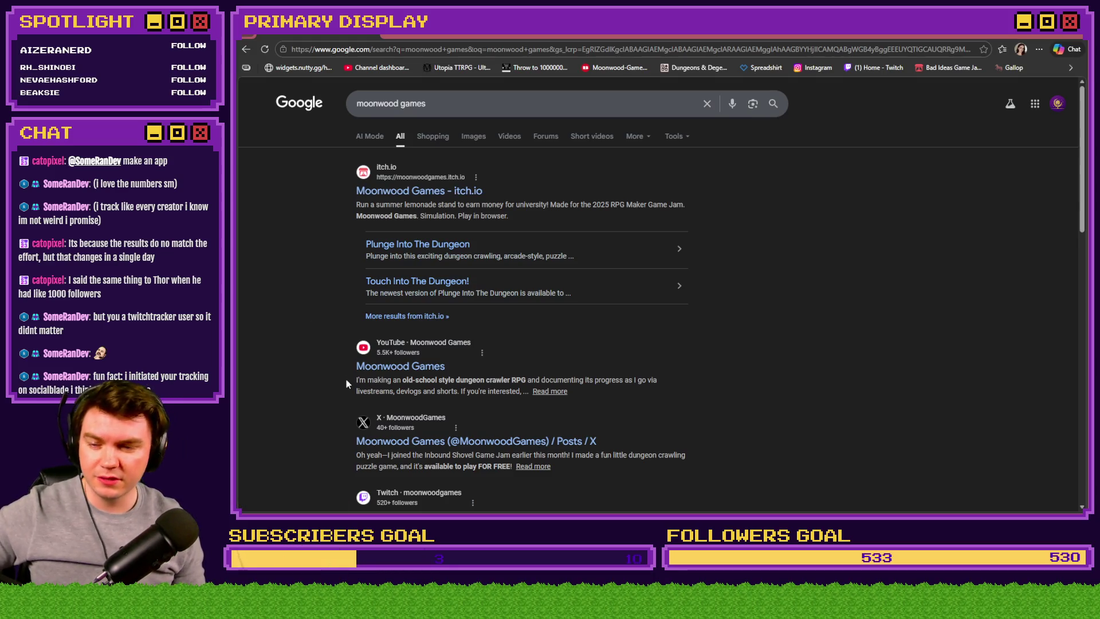
- Go to page 2 of the moonwood games results and open the GameFAQs Moonwood Games company page
{"action": "scroll", "coordinate": [345, 379], "scroll_direction": "down", "scroll_amount": 3}
{"action": "scroll", "coordinate": [347, 379], "scroll_direction": "down", "scroll_amount": 4}
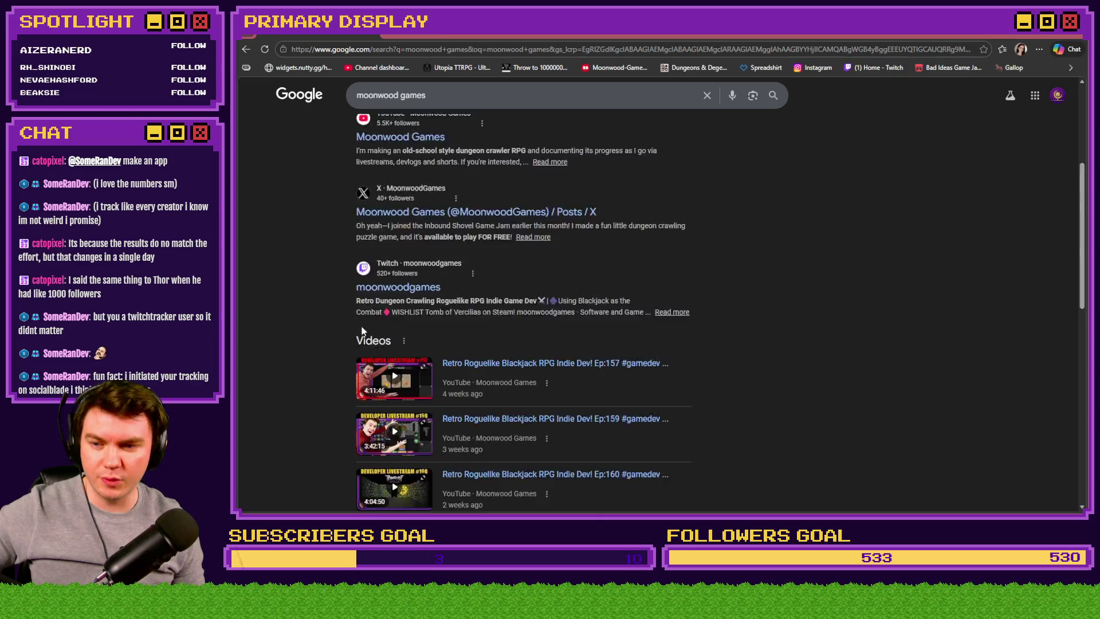
{"action": "scroll", "coordinate": [337, 360], "scroll_direction": "down", "scroll_amount": 5}
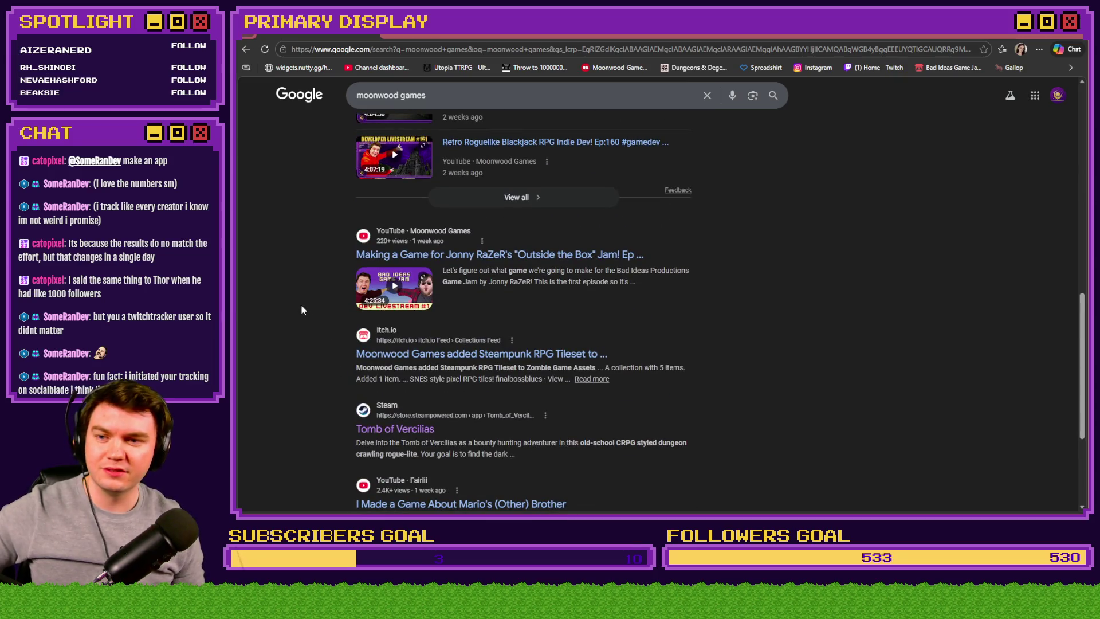
{"action": "scroll", "coordinate": [302, 309], "scroll_direction": "down", "scroll_amount": 3}
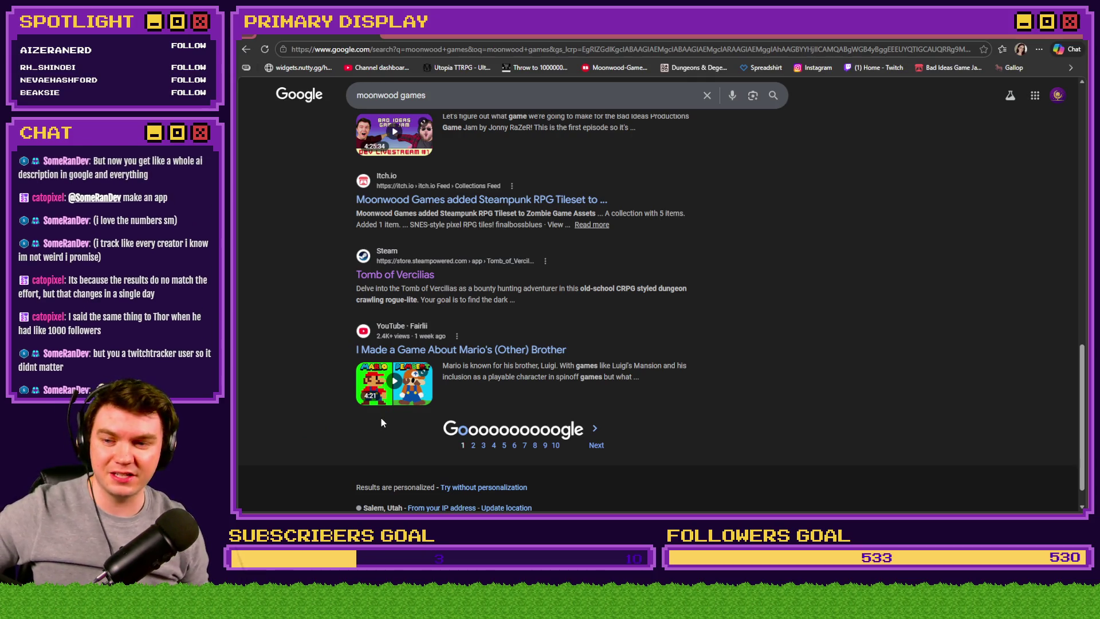
{"action": "left_click", "coordinate": [473, 446]}
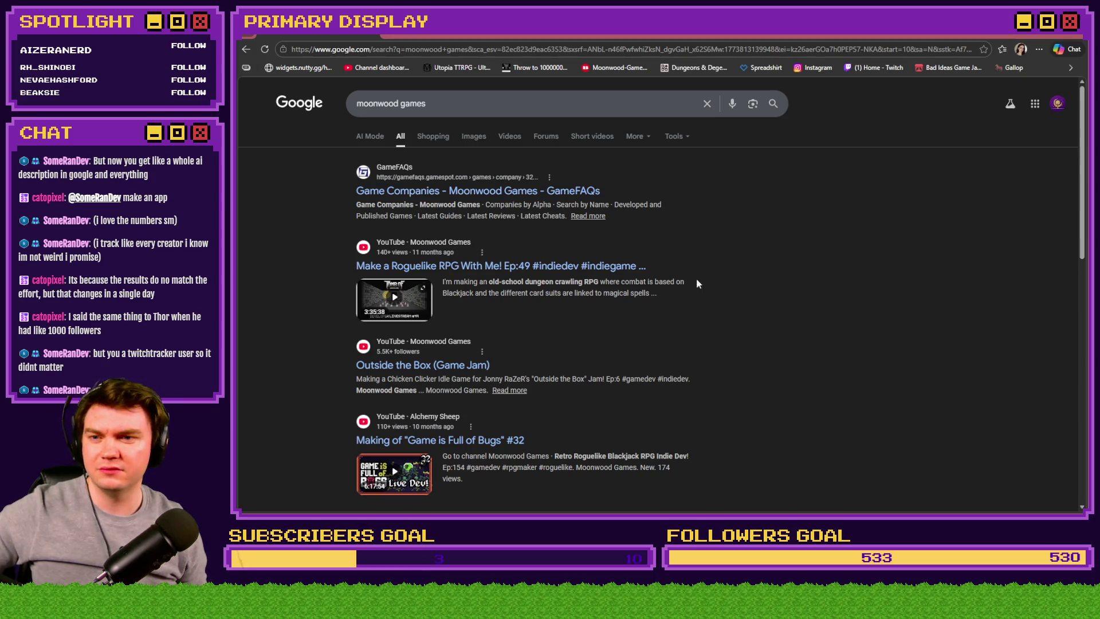
{"action": "left_click", "coordinate": [525, 195]}
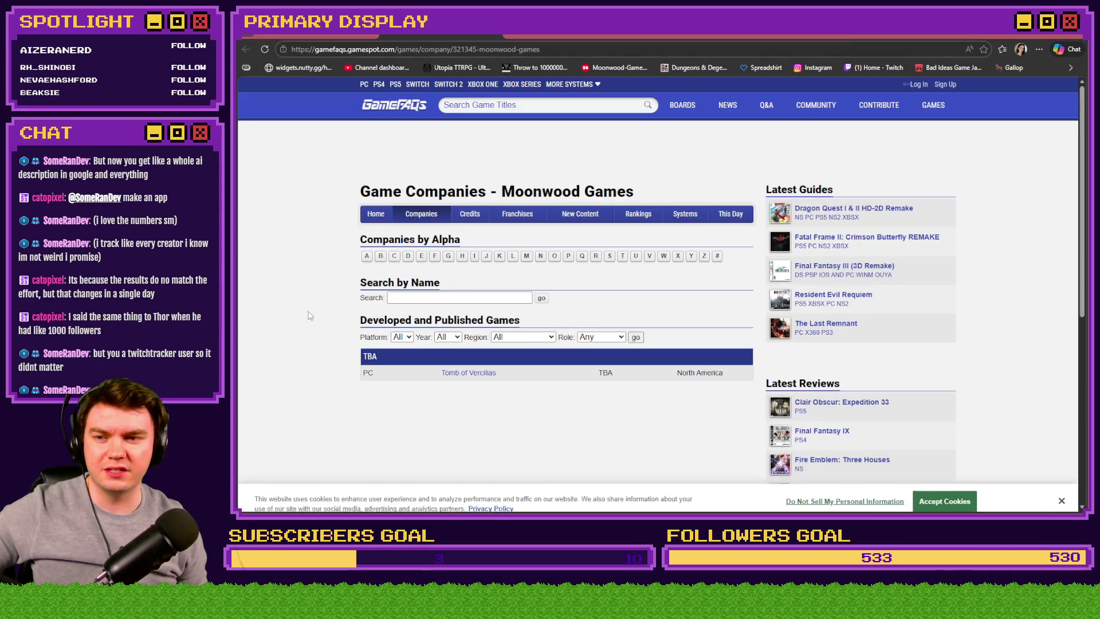
- View the Tomb of Vercilias media page on GameFAQs, then go back to the Google results
{"action": "scroll", "coordinate": [464, 173], "scroll_direction": "down", "scroll_amount": 3}
{"action": "left_click", "coordinate": [464, 170]}
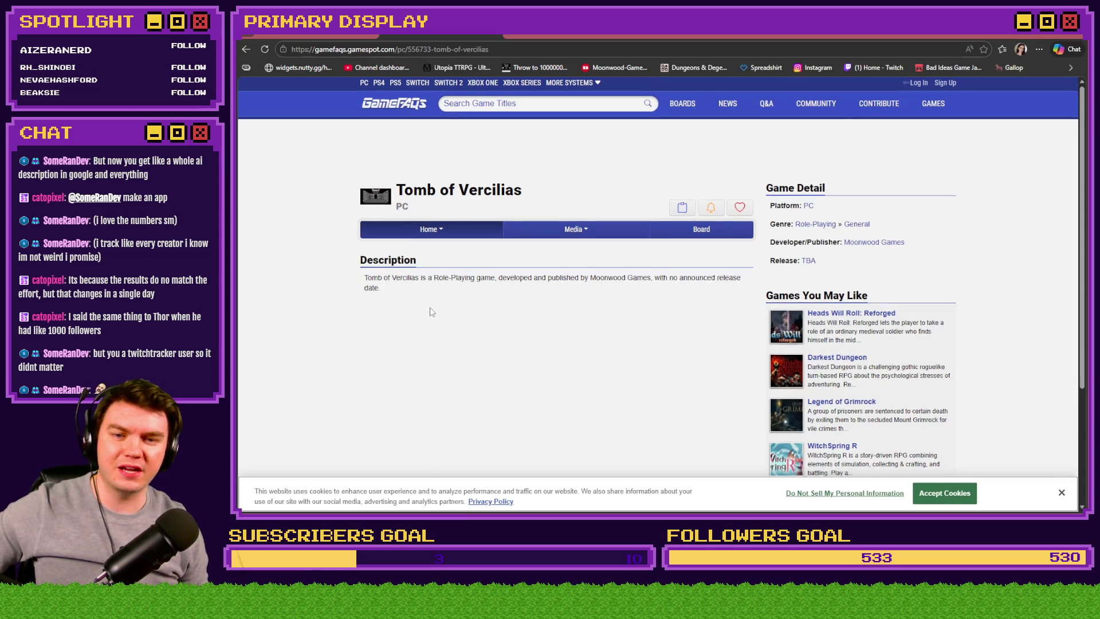
{"action": "left_click", "coordinate": [557, 238]}
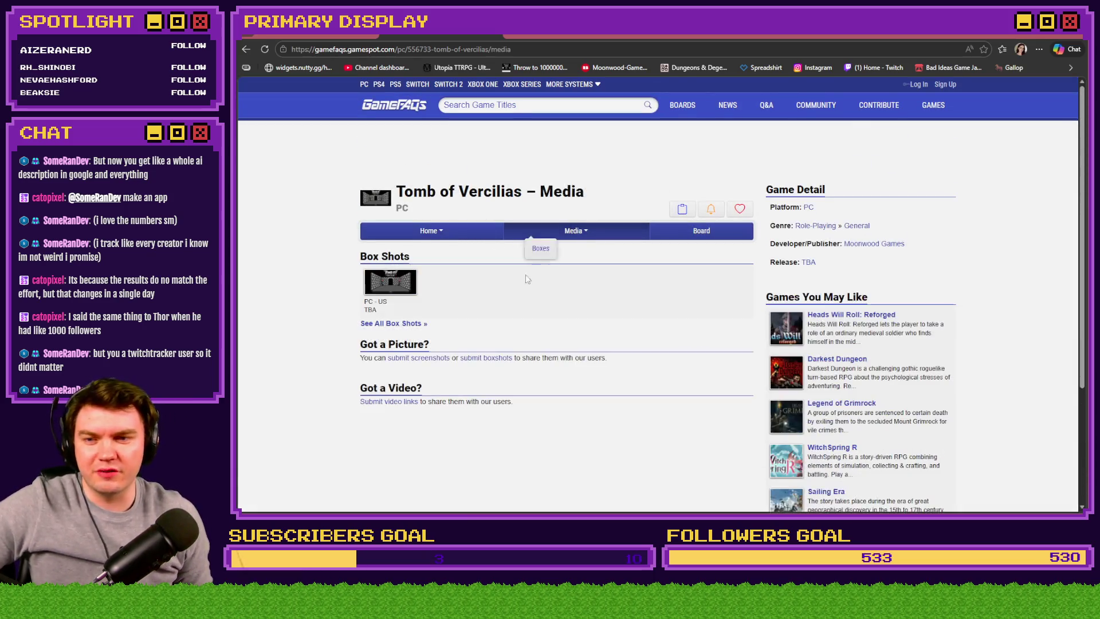
{"action": "left_click", "coordinate": [445, 35]}
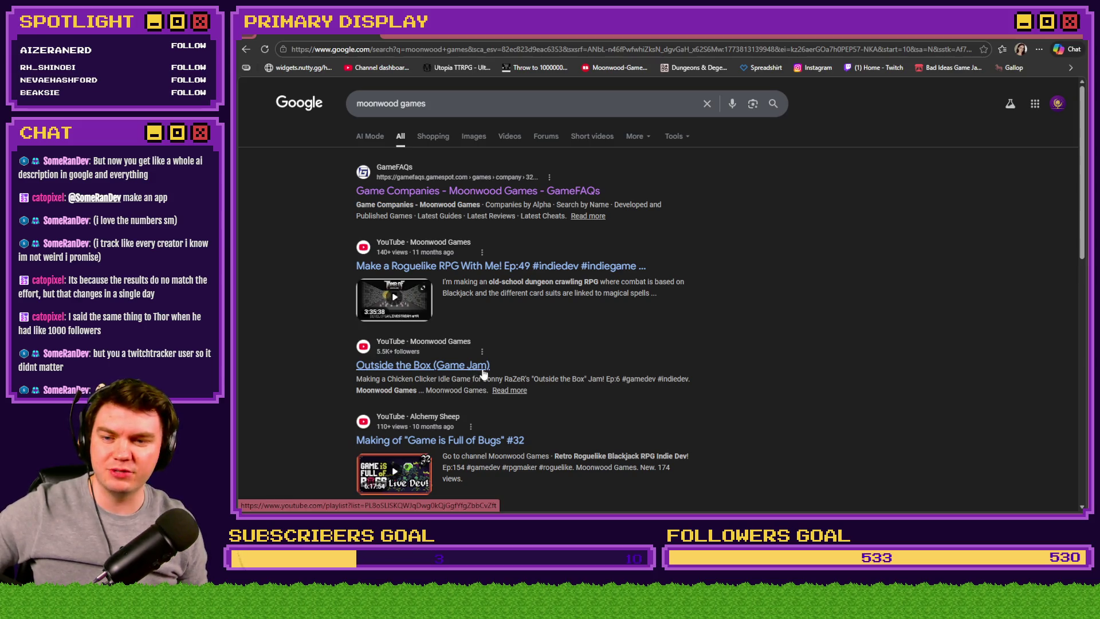
- Skim the moonwood games results and the TikTok snippet, then return to RPG Maker's Egg 7 block
{"action": "scroll", "coordinate": [314, 369], "scroll_direction": "down", "scroll_amount": 2}
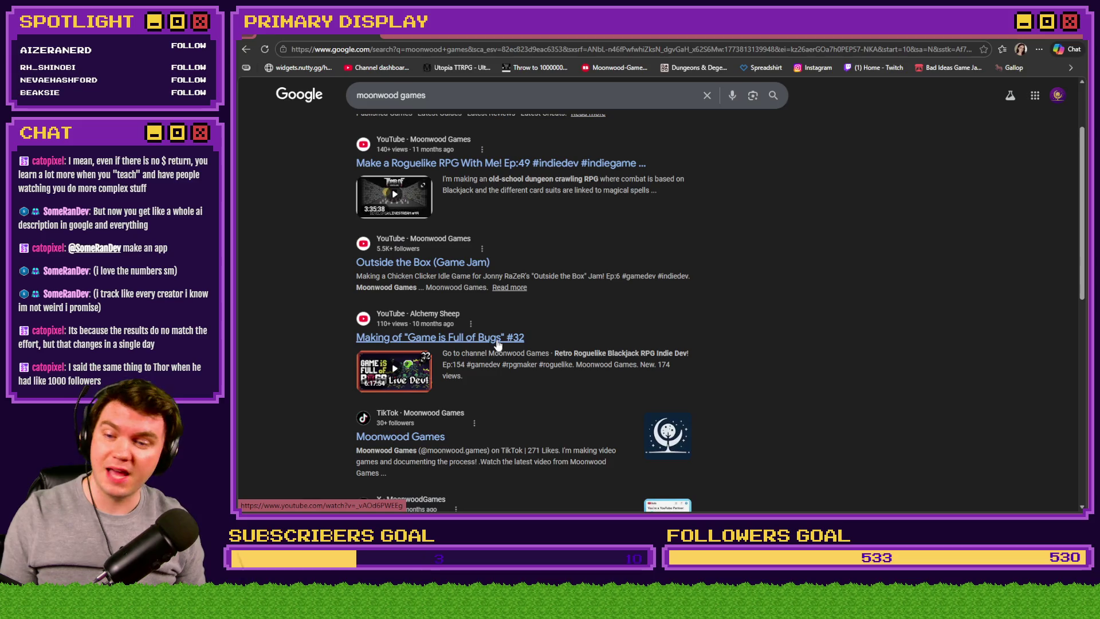
{"action": "scroll", "coordinate": [299, 342], "scroll_direction": "down", "scroll_amount": 3}
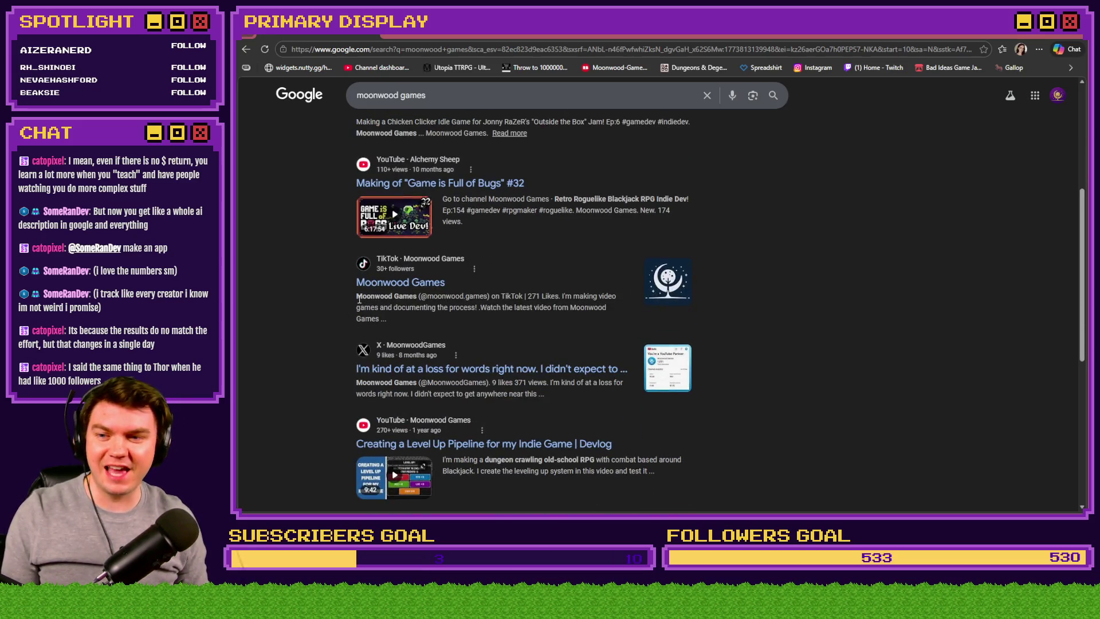
{"action": "mouse_move", "coordinate": [380, 297]}
{"action": "left_mouse_down"}
{"action": "mouse_move", "coordinate": [465, 308]}
{"action": "mouse_move", "coordinate": [419, 314]}
{"action": "mouse_move", "coordinate": [307, 286]}
{"action": "left_mouse_up"}
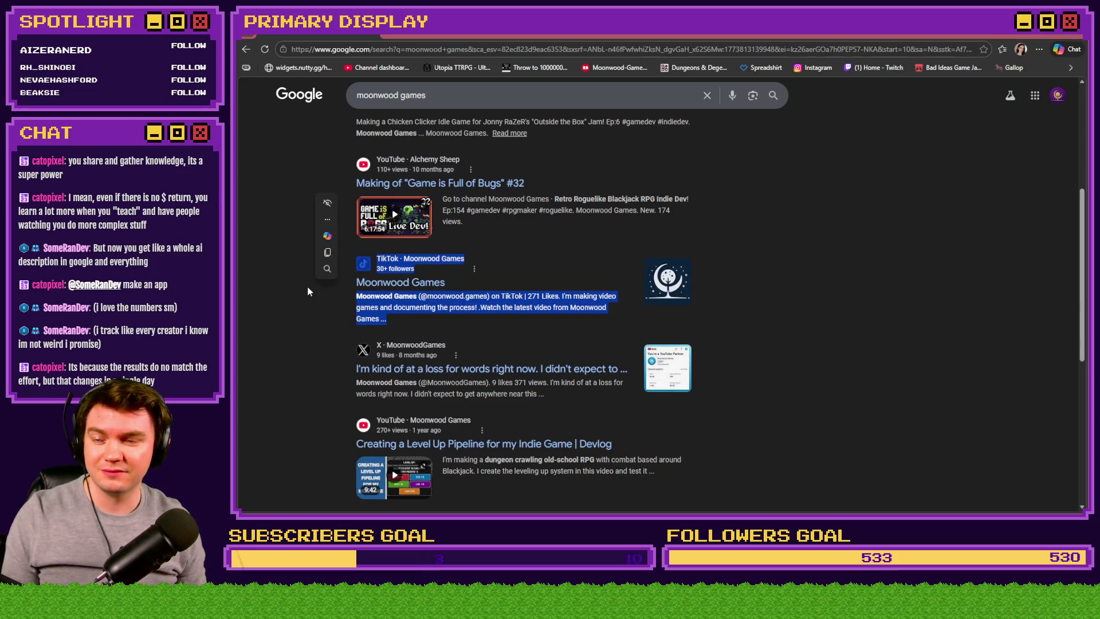
{"action": "left_click", "coordinate": [779, 288]}
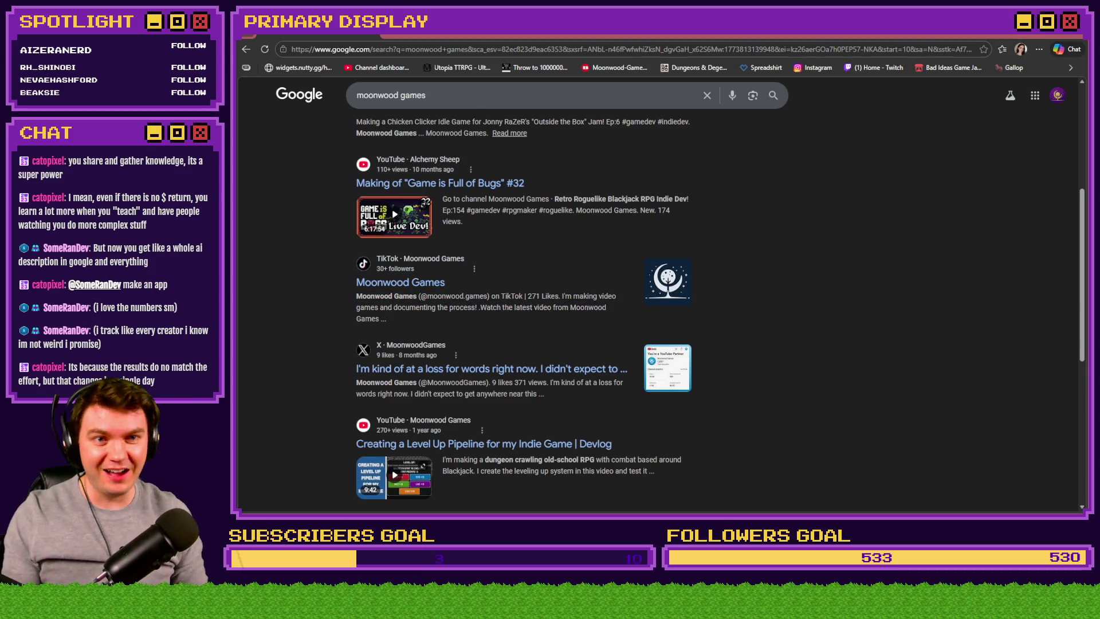
{"action": "key", "text": "alt+Tab"}
{"action": "left_click", "coordinate": [668, 356]}
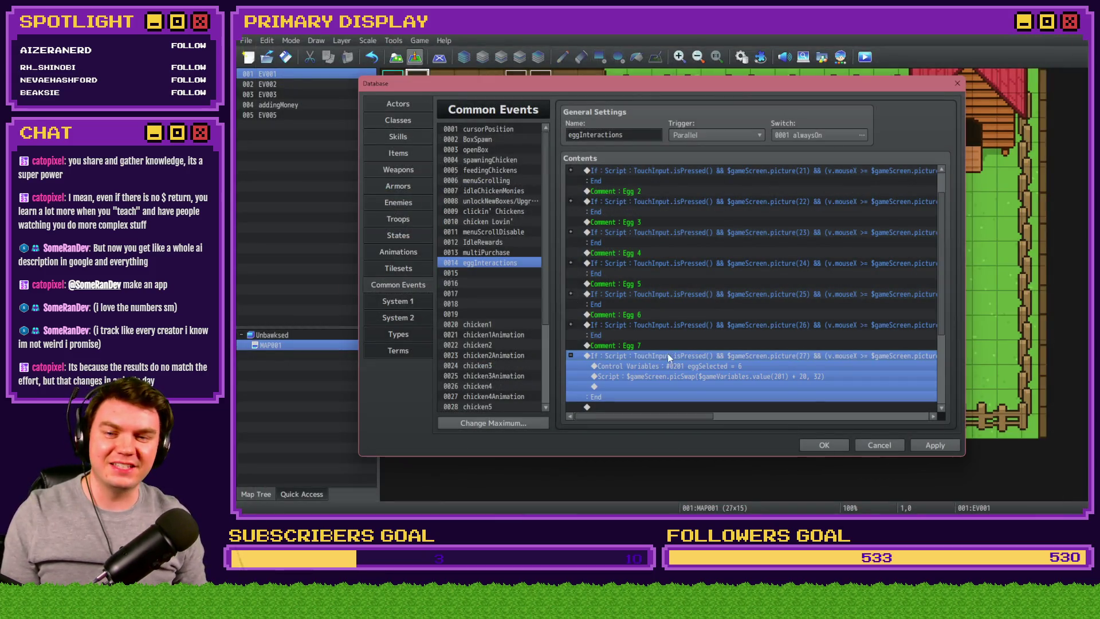
- Check Egg 7's picture 27 condition and set its eggSelected variable to 7
{"action": "scroll", "coordinate": [670, 350], "scroll_direction": "down", "scroll_amount": 1}
{"action": "double_click", "coordinate": [678, 325]}
{"action": "left_click", "coordinate": [802, 380]}
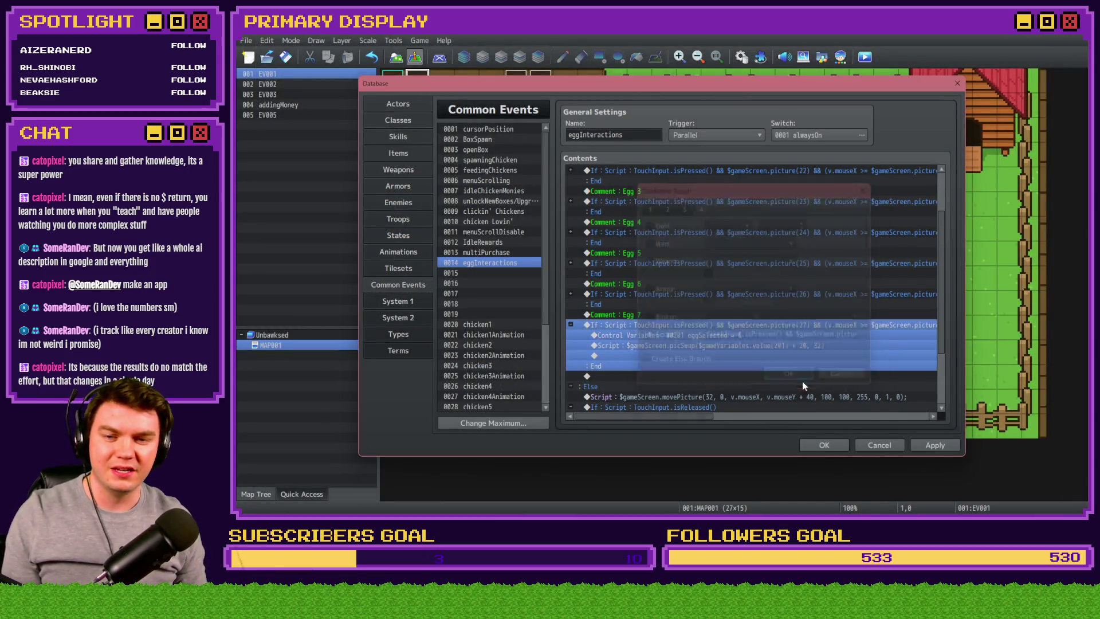
{"action": "double_click", "coordinate": [685, 334]}
{"action": "type", "text": "7"}
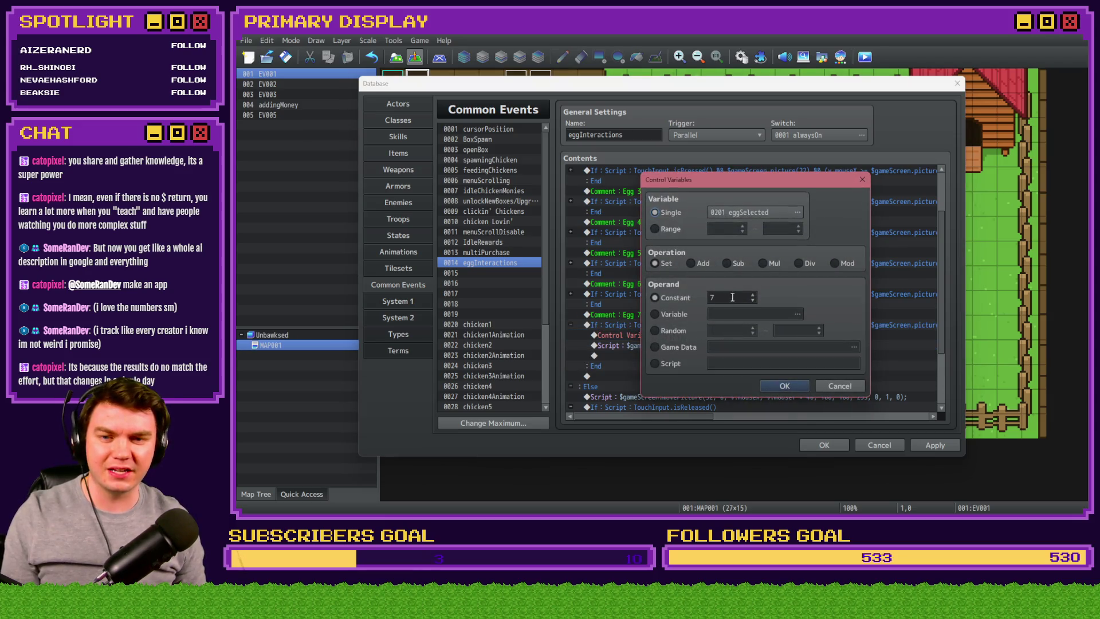
{"action": "left_click", "coordinate": [783, 386]}
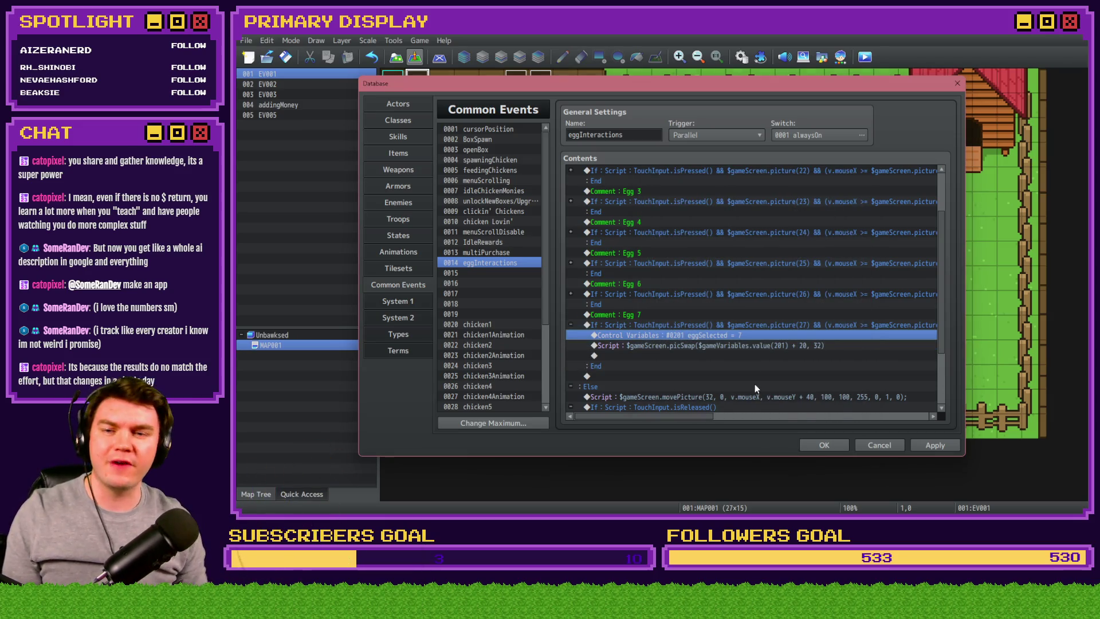
- Duplicate the Egg 7 comment and condition below and rename the copy's comment to Egg 8
{"action": "left_click", "coordinate": [664, 345]}
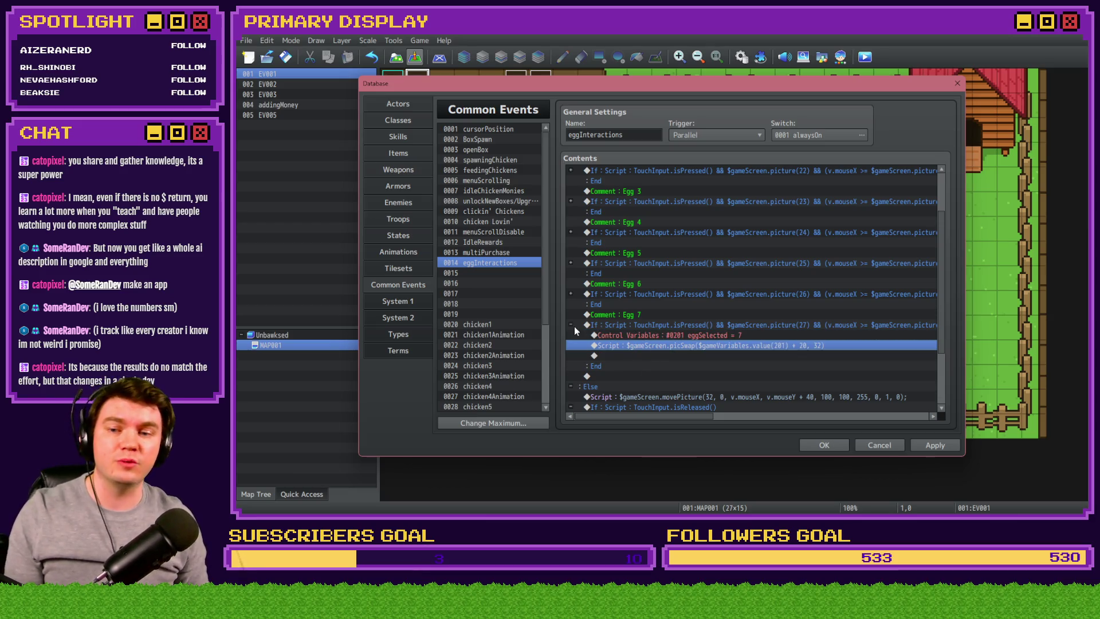
{"action": "left_click", "coordinate": [571, 325]}
{"action": "left_click_drag", "start_coordinate": [613, 314], "coordinate": [623, 325]}
{"action": "key", "text": "ctrl+c"}
{"action": "left_click", "coordinate": [621, 348]}
{"action": "key", "text": "ctrl+v"}
{"action": "double_click", "coordinate": [650, 344]}
{"action": "key", "text": "BackSpace"}
{"action": "type", "text": "8"}
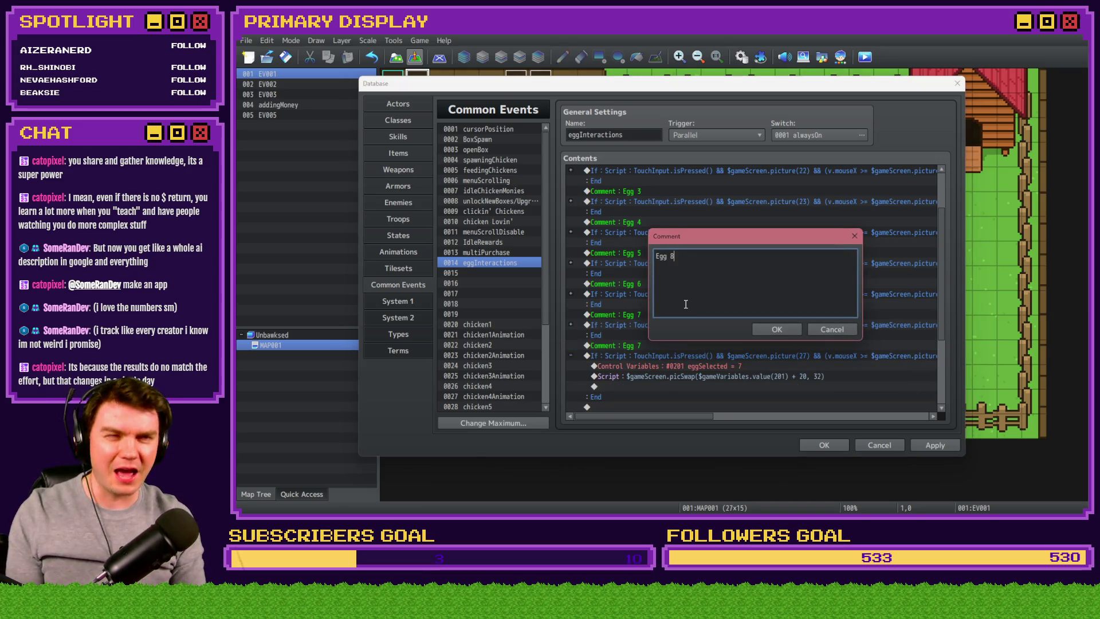
{"action": "key", "text": "Return"}
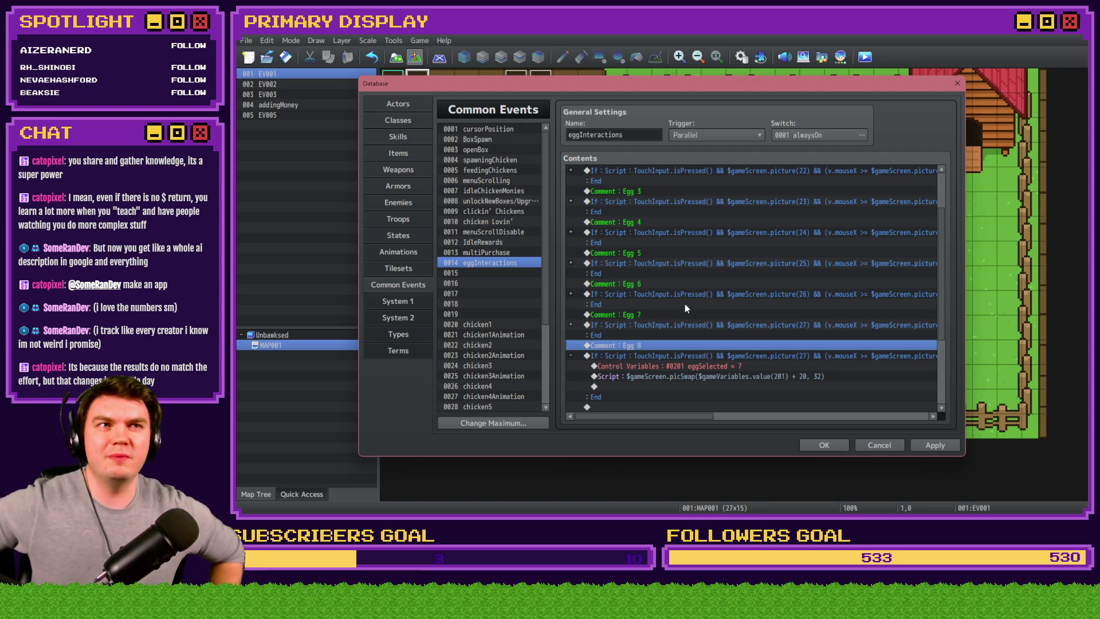
- Change the copy's Script condition to picture(28) and set its eggSelected to 8
{"action": "double_click", "coordinate": [711, 353]}
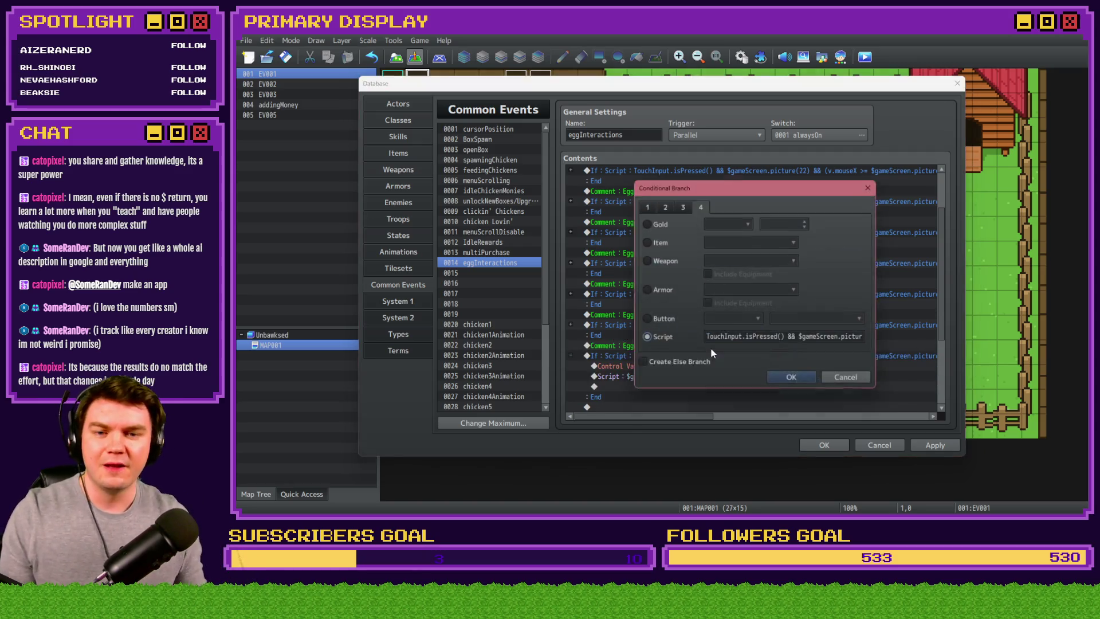
{"action": "left_click", "coordinate": [749, 337]}
{"action": "key", "text": "Right"}
{"action": "key", "text": "Right"}
{"action": "key", "text": "Right"}
{"action": "key", "text": "Right"}
{"action": "key", "text": "Right"}
{"action": "key", "text": "BackSpace"}
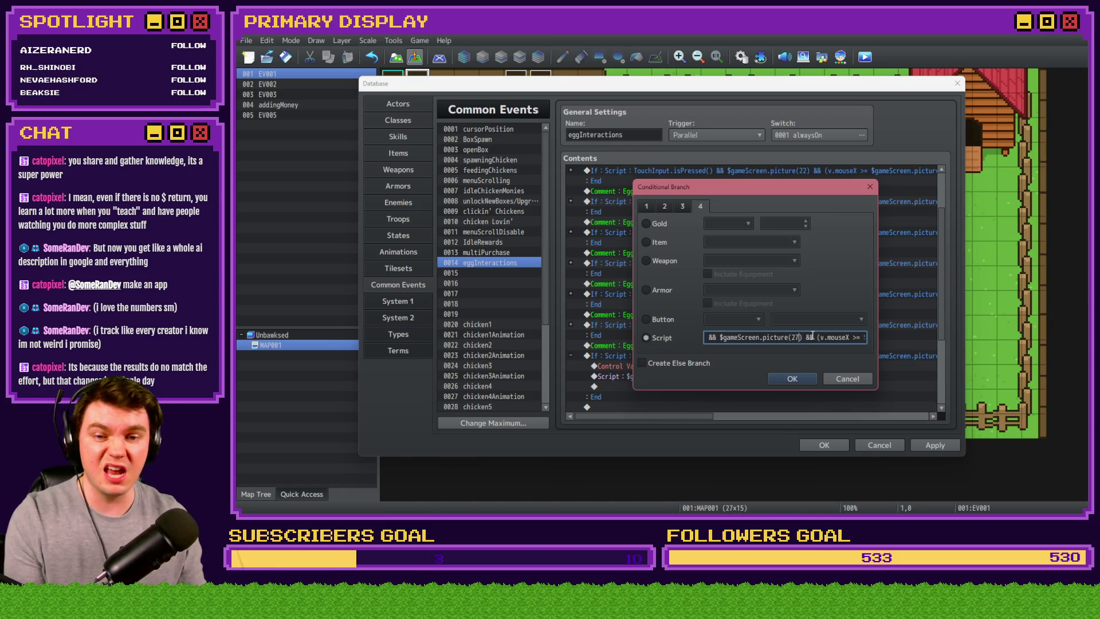
{"action": "type", "text": "8"}
{"action": "key", "text": "Right"}
{"action": "key", "text": "Right"}
{"action": "key", "text": "Right"}
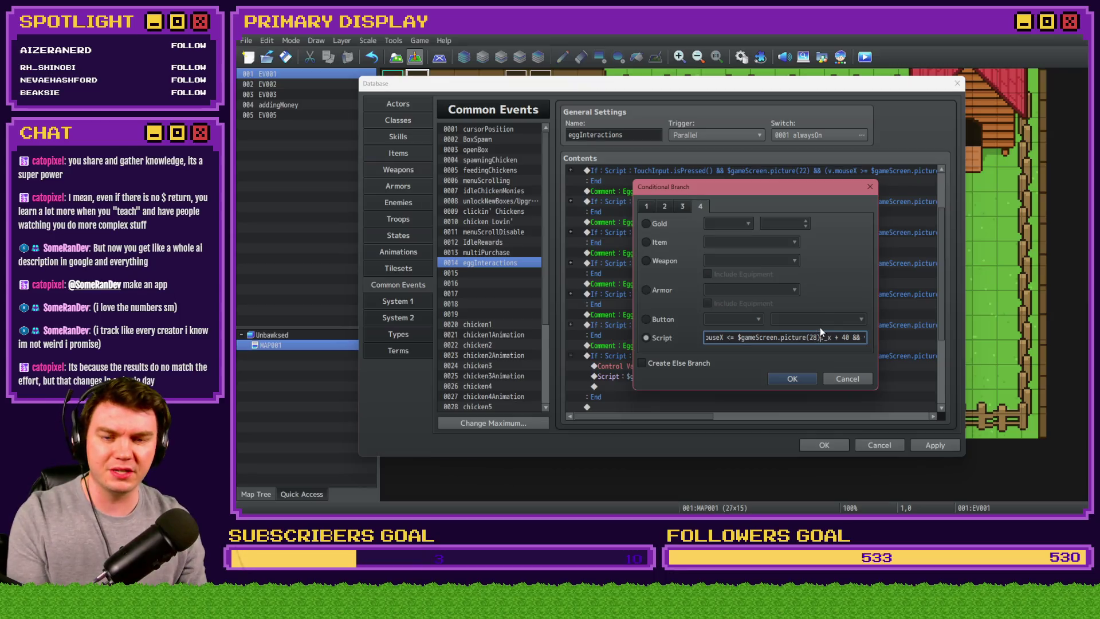
{"action": "key", "text": "Right"}
{"action": "key", "text": "Right"}
{"action": "key", "text": "Right"}
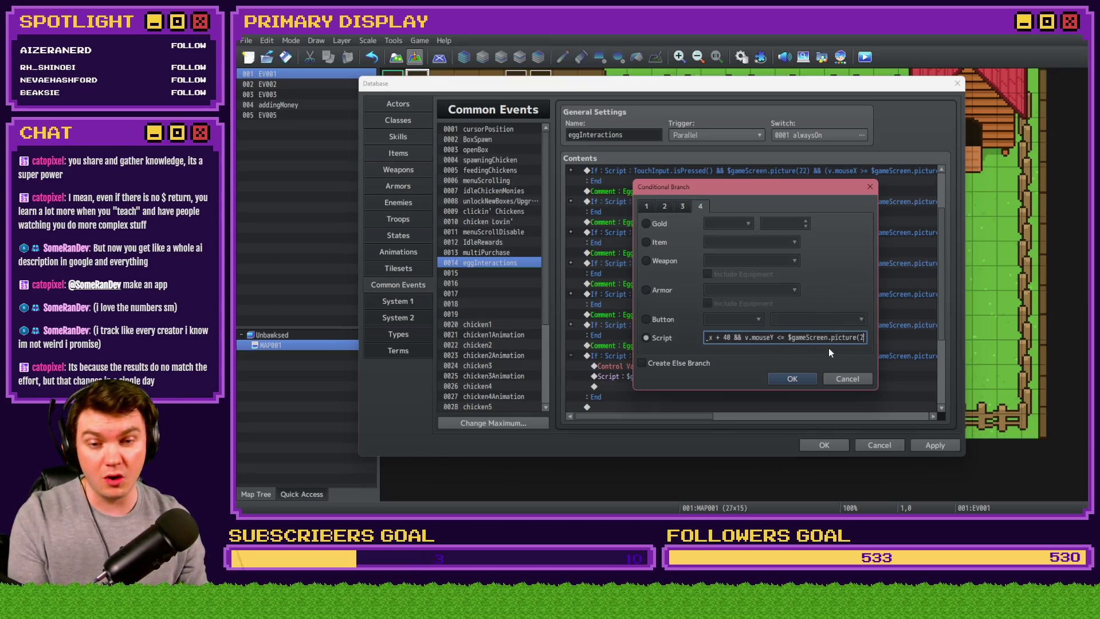
{"action": "type", "text": "8)._y + 20)"}
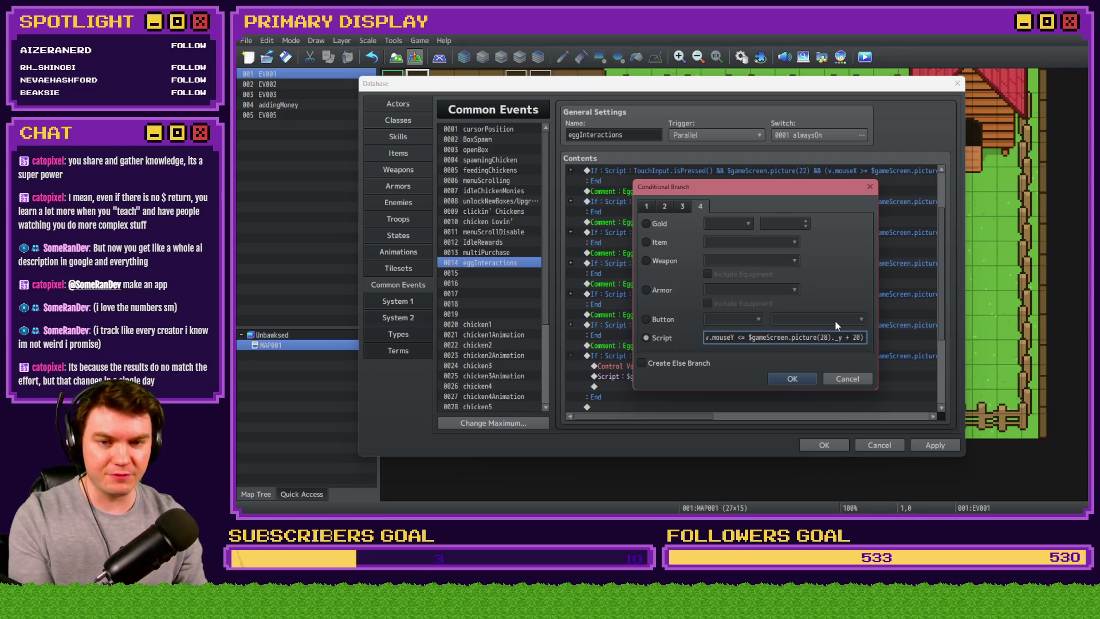
{"action": "left_click", "coordinate": [792, 375]}
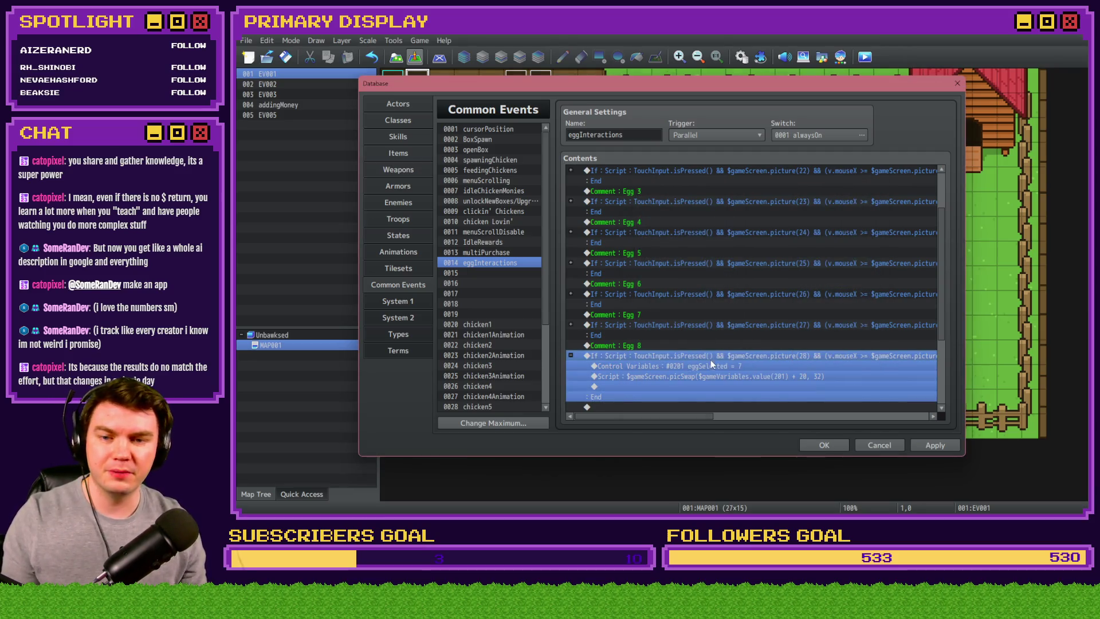
{"action": "double_click", "coordinate": [711, 366]}
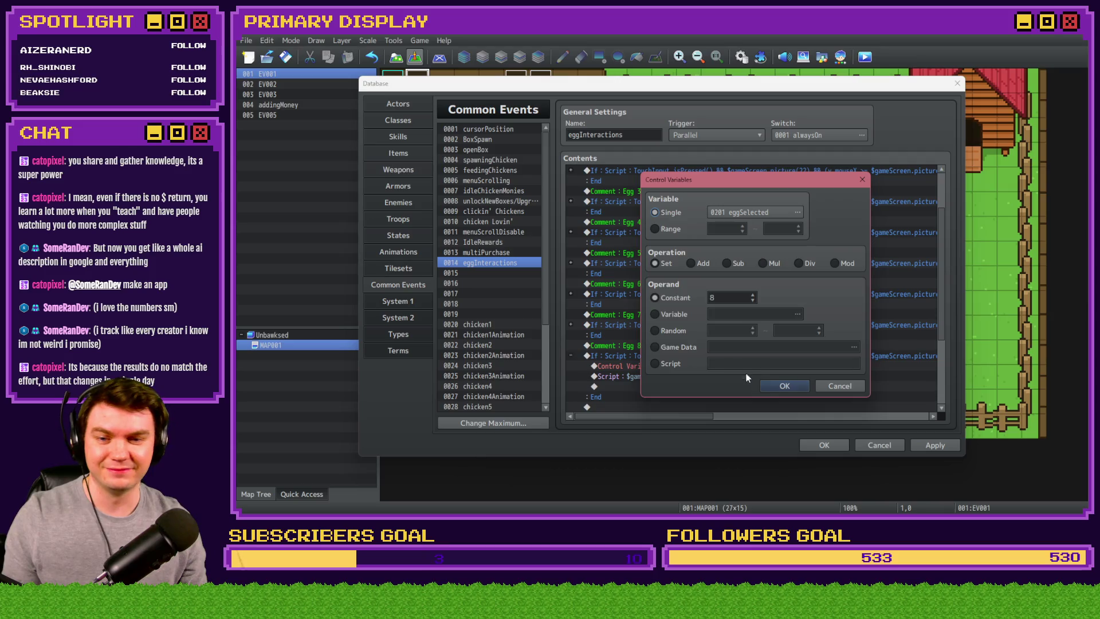
{"action": "key", "text": "Return"}
- Duplicate the Egg 8 block below and rename the new comment to Egg 9
{"action": "scroll", "coordinate": [719, 356], "scroll_direction": "down", "scroll_amount": 3}
{"action": "left_click", "coordinate": [692, 274]}
{"action": "key", "text": "shift+Down"}
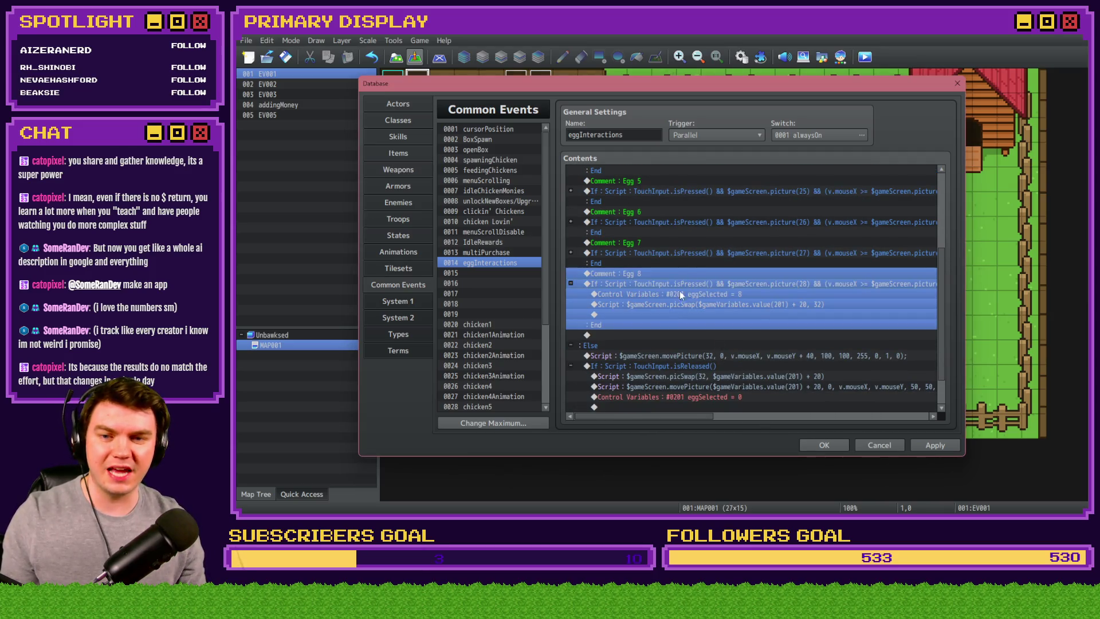
{"action": "key", "text": "ctrl+c"}
{"action": "key", "text": "Down"}
{"action": "key", "text": "ctrl+v"}
{"action": "left_click", "coordinate": [570, 284]}
{"action": "scroll", "coordinate": [693, 277], "scroll_direction": "down", "scroll_amount": 2}
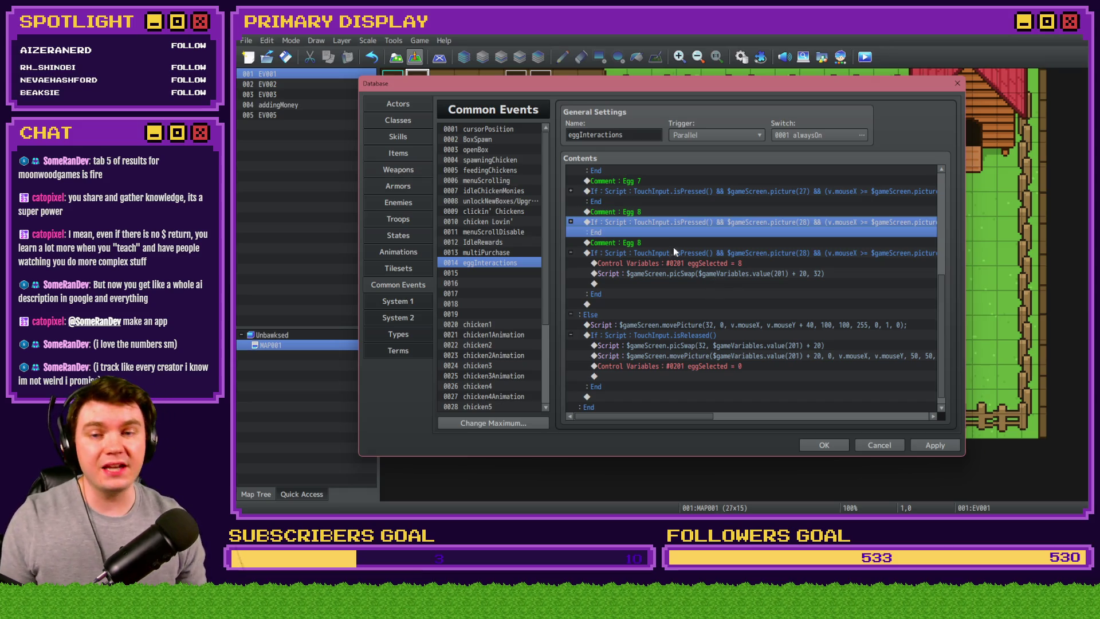
{"action": "double_click", "coordinate": [638, 243]}
{"action": "key", "text": "BackSpace"}
{"action": "type", "text": "9"}
{"action": "key", "text": "Return"}
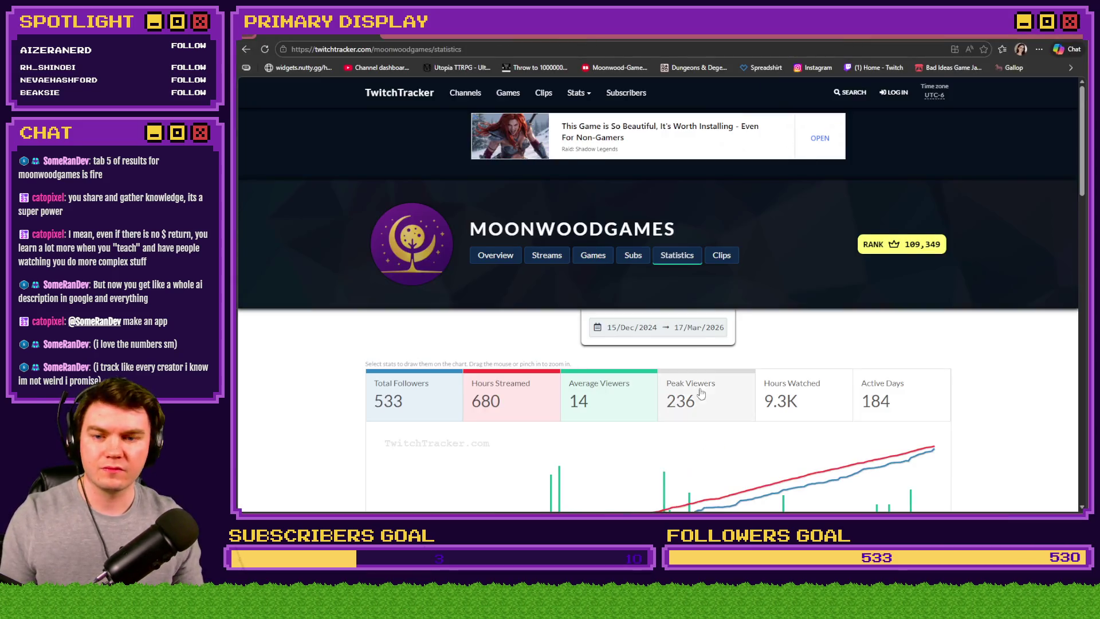
{"action": "scroll", "coordinate": [601, 377], "scroll_direction": "down", "scroll_amount": 5}
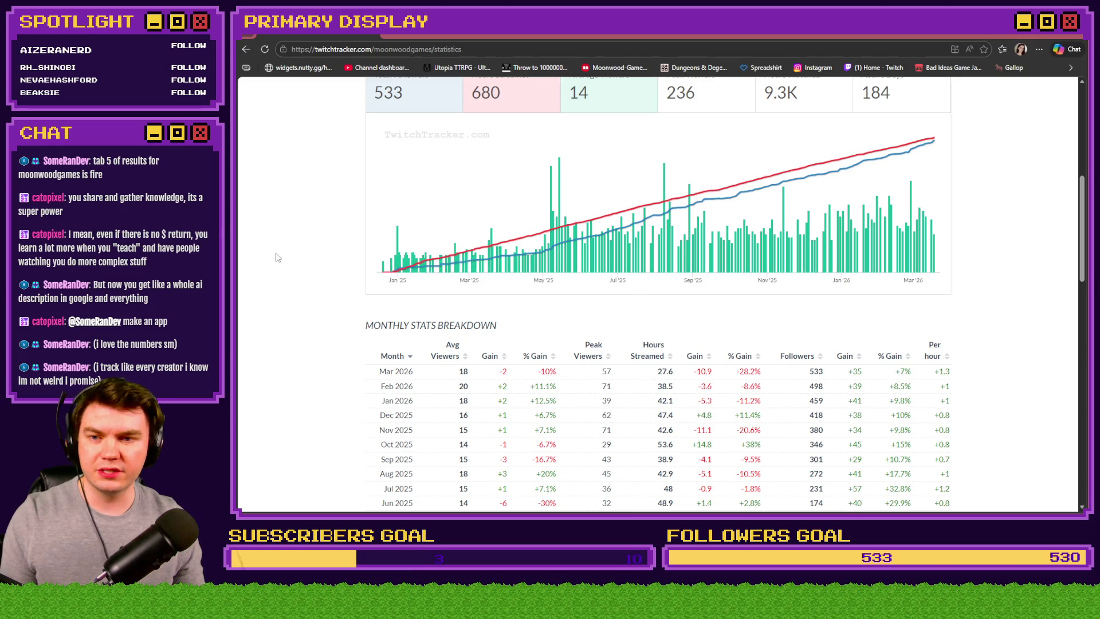
{"action": "mouse_move", "coordinate": [413, 267]}
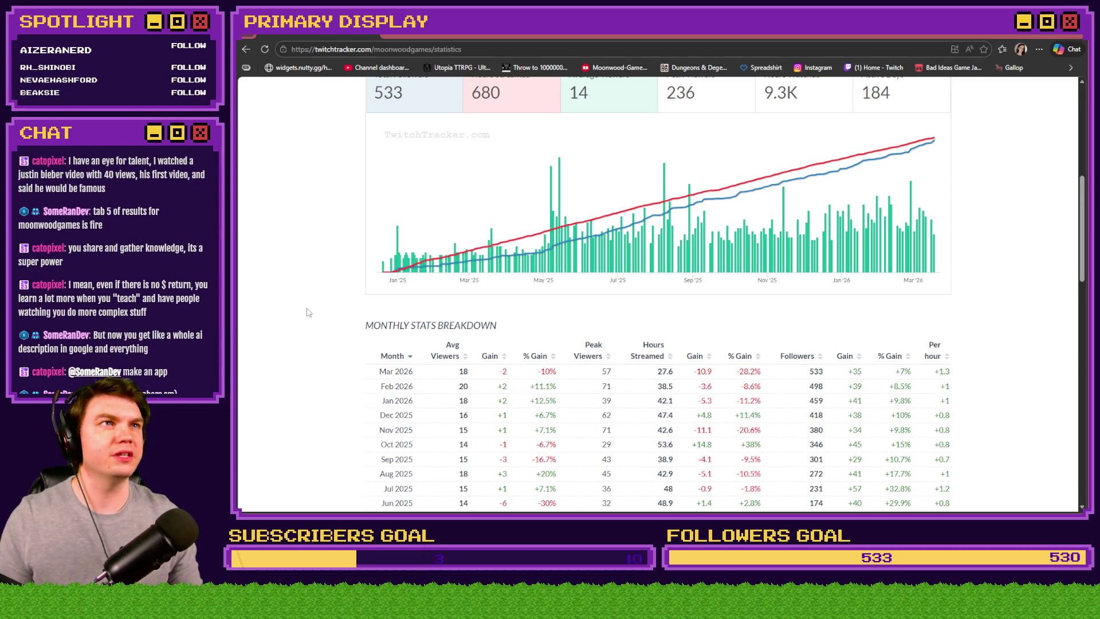
{"action": "scroll", "coordinate": [313, 313], "scroll_direction": "up", "scroll_amount": 3}
{"action": "scroll", "coordinate": [314, 314], "scroll_direction": "down", "scroll_amount": 2}
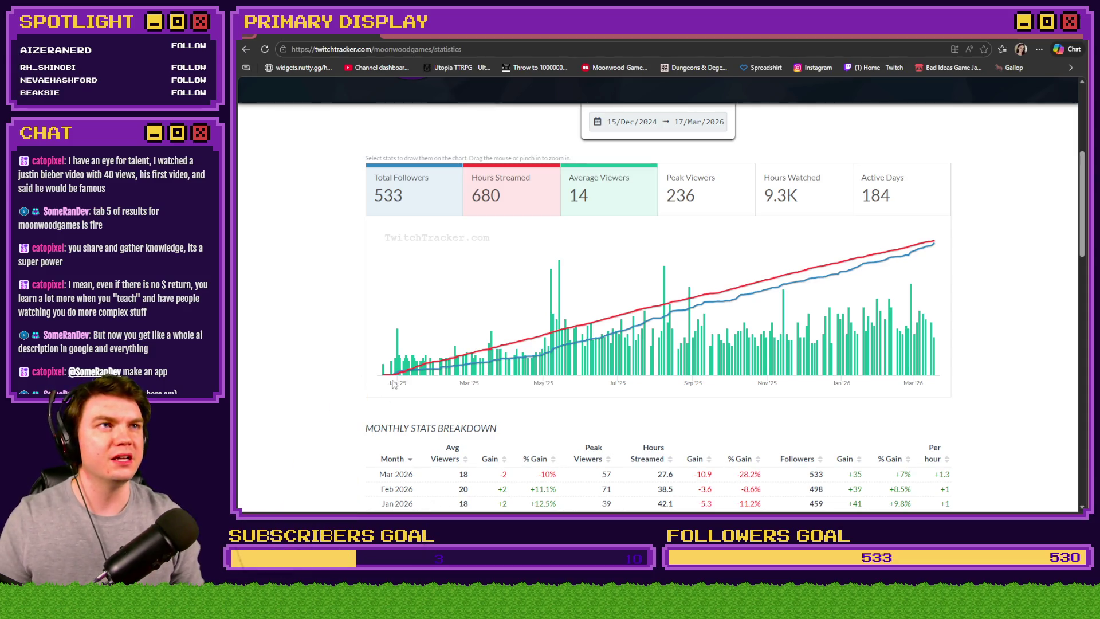
{"action": "mouse_move", "coordinate": [395, 375]}
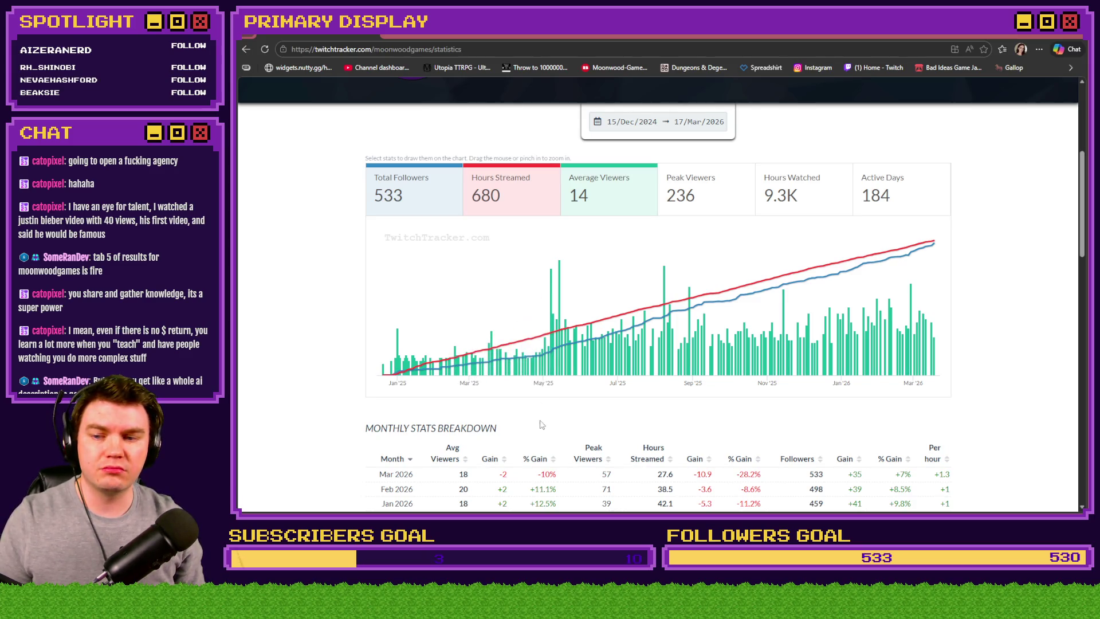
{"action": "scroll", "coordinate": [344, 432], "scroll_direction": "down", "scroll_amount": 3}
{"action": "scroll", "coordinate": [345, 433], "scroll_direction": "down", "scroll_amount": 10}
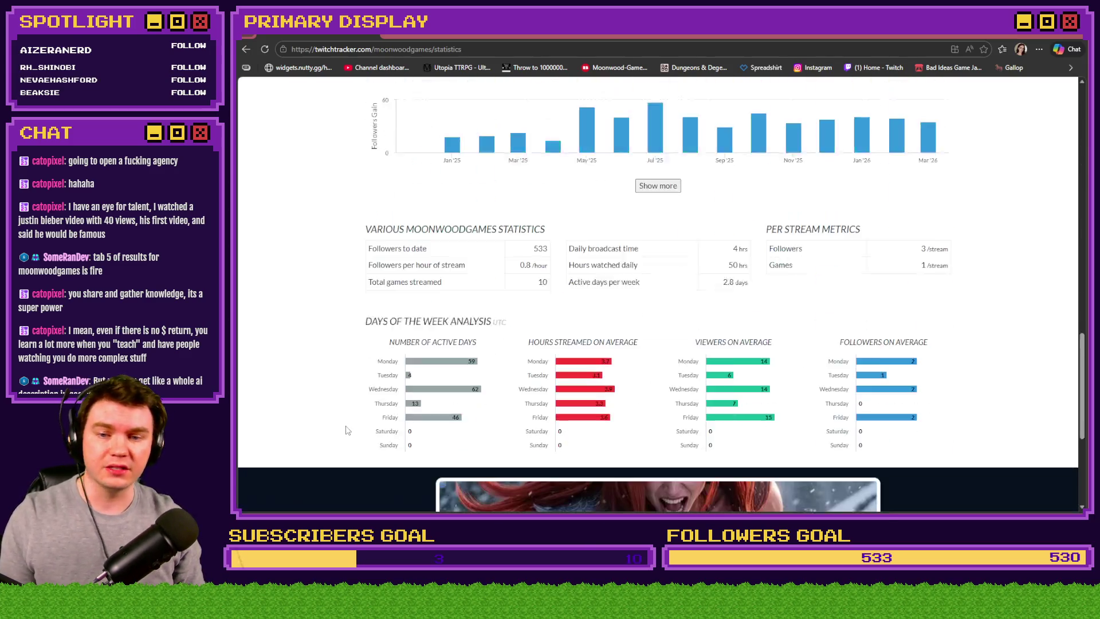
{"action": "scroll", "coordinate": [346, 431], "scroll_direction": "up", "scroll_amount": 15}
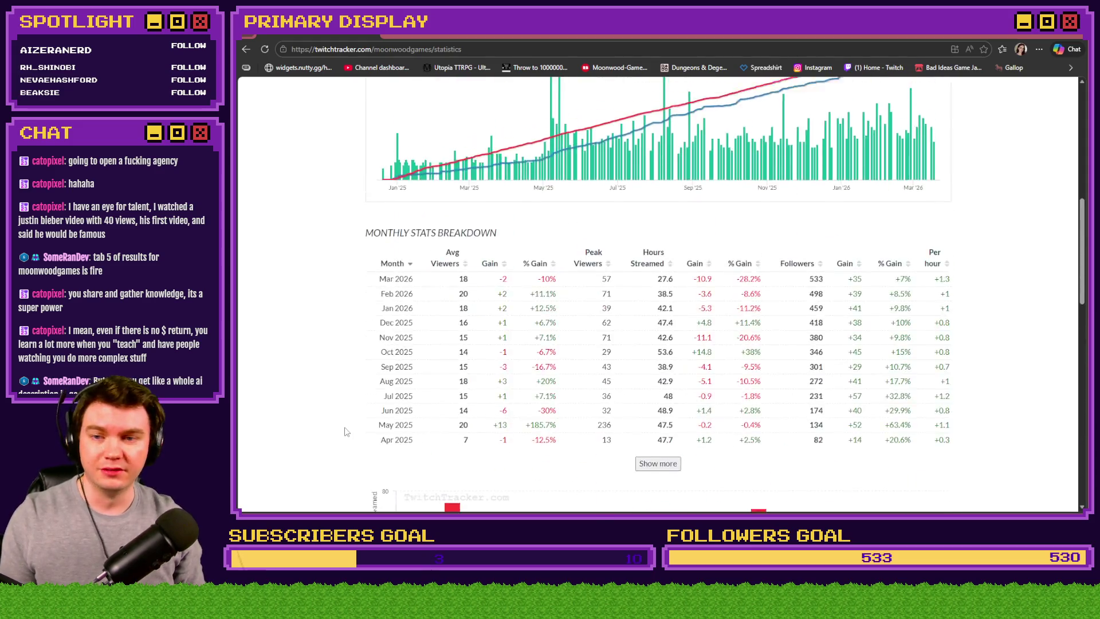
{"action": "scroll", "coordinate": [346, 426], "scroll_direction": "down", "scroll_amount": 5}
{"action": "scroll", "coordinate": [345, 425], "scroll_direction": "up", "scroll_amount": 3}
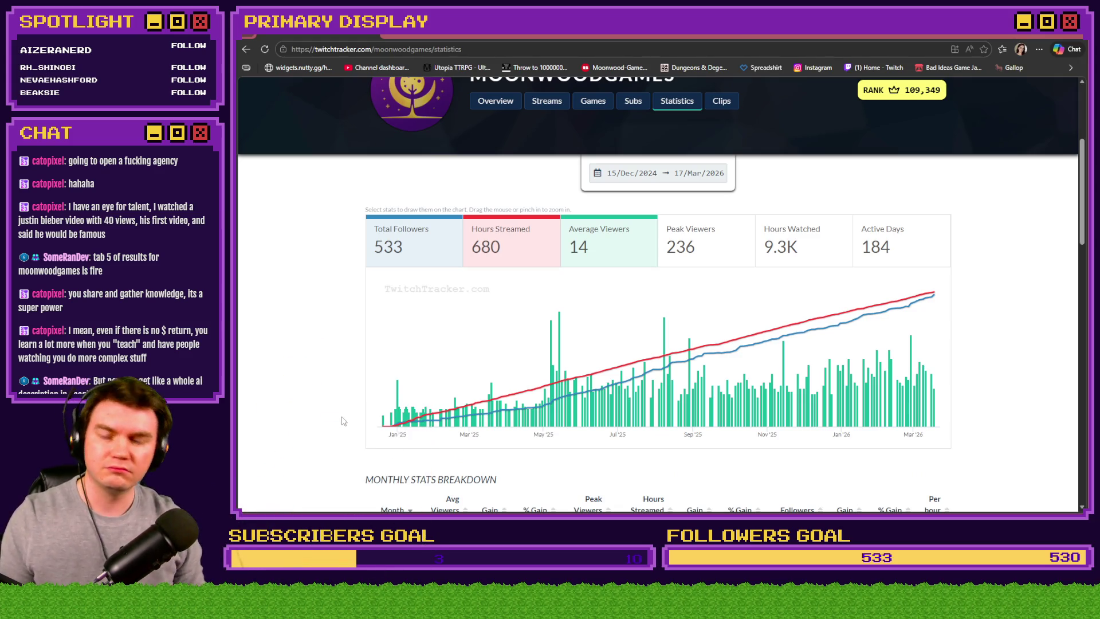
{"action": "left_click", "coordinate": [1074, 34]}
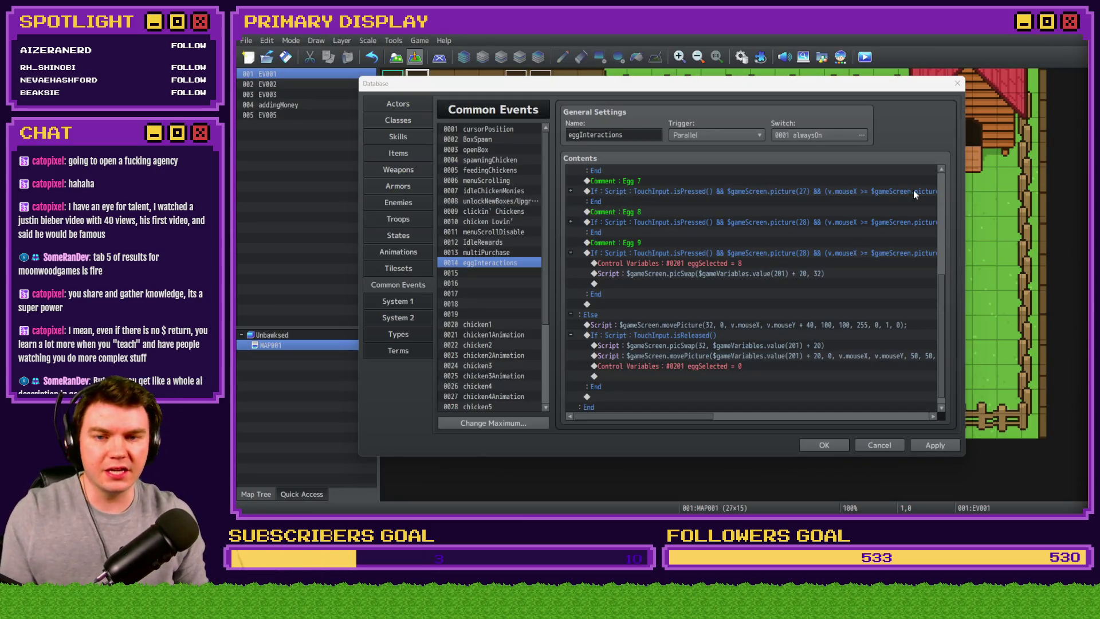
- Change every picture number in the Egg 9 condition script to picture(29)
{"action": "left_click", "coordinate": [648, 243]}
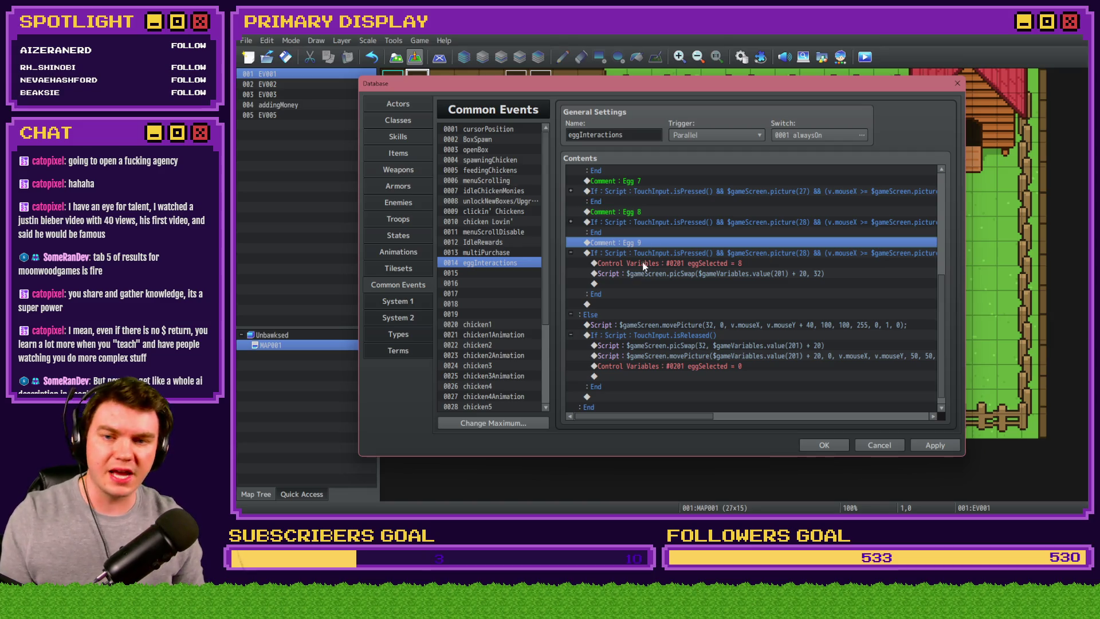
{"action": "double_click", "coordinate": [655, 255]}
{"action": "left_click", "coordinate": [783, 338]}
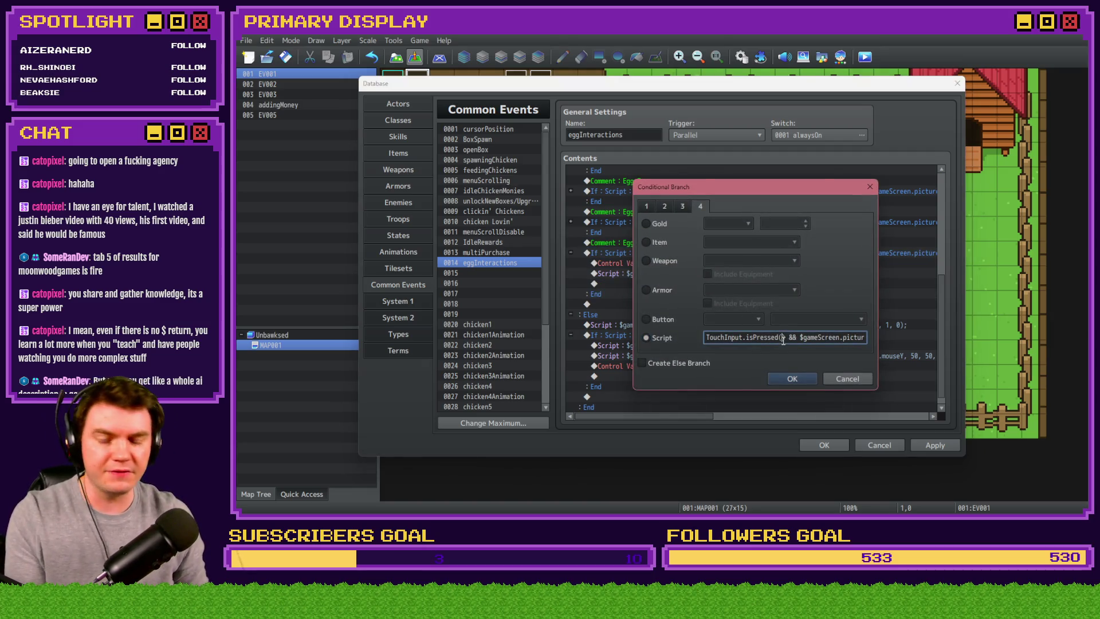
{"action": "key", "text": "Right"}
{"action": "key", "text": "Right"}
{"action": "key", "text": "Right"}
{"action": "double_click", "coordinate": [799, 337]}
{"action": "type", "text": "29"}
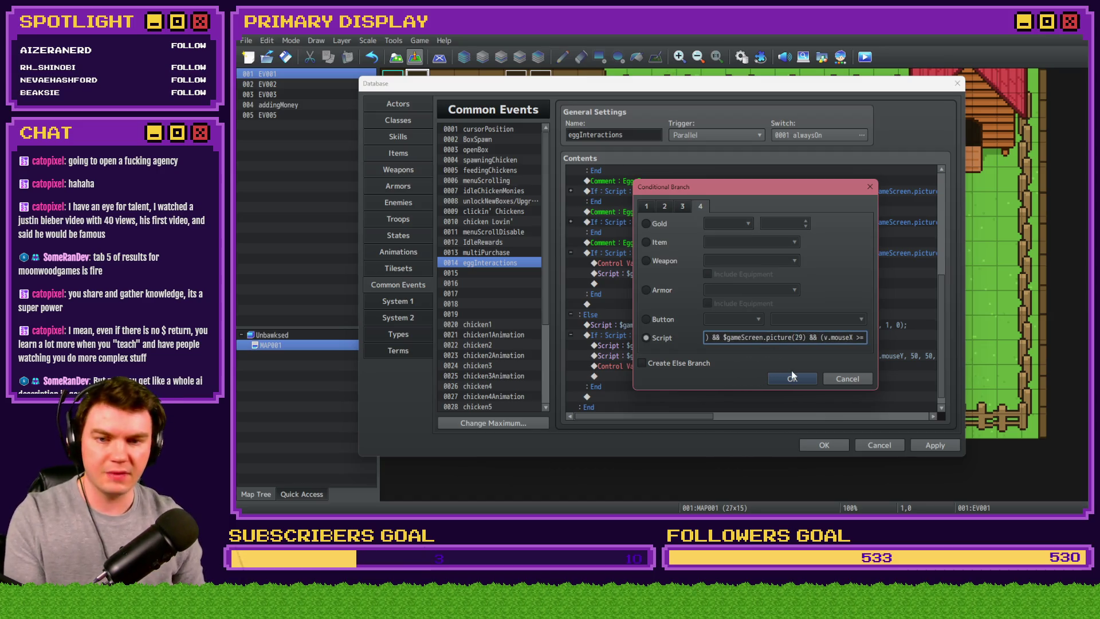
{"action": "key", "text": "Right"}
{"action": "key", "text": "Right"}
{"action": "key", "text": "Right"}
{"action": "double_click", "coordinate": [823, 337]}
{"action": "type", "text": "29"}
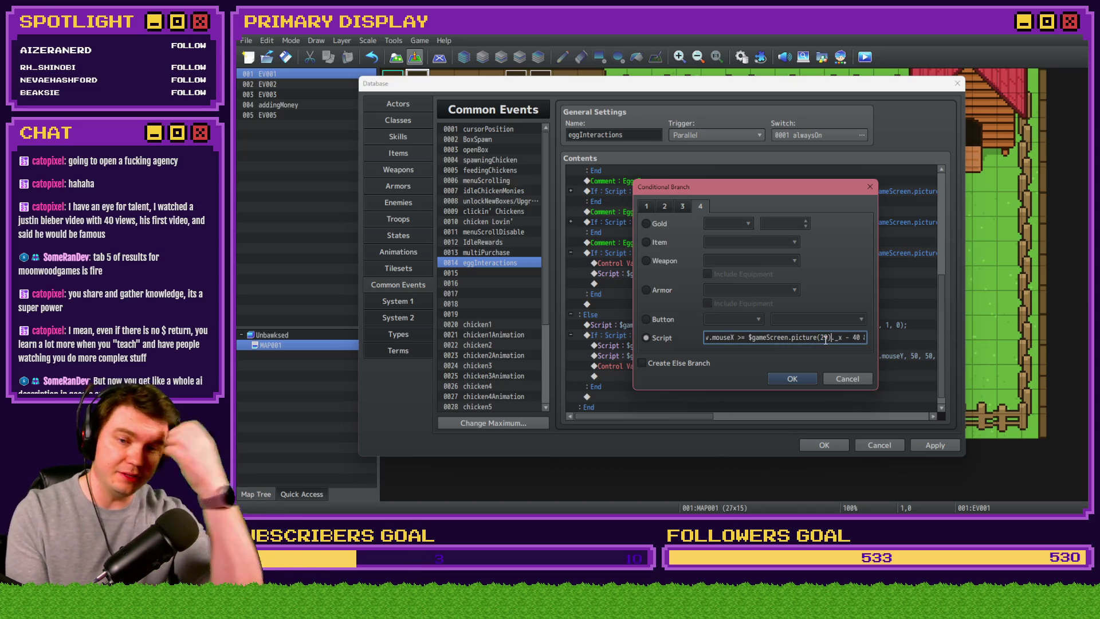
{"action": "key", "text": "Right"}
{"action": "key", "text": "Right"}
{"action": "key", "text": "Right"}
{"action": "key", "text": "Right"}
{"action": "key", "text": "Right"}
{"action": "key", "text": "Right"}
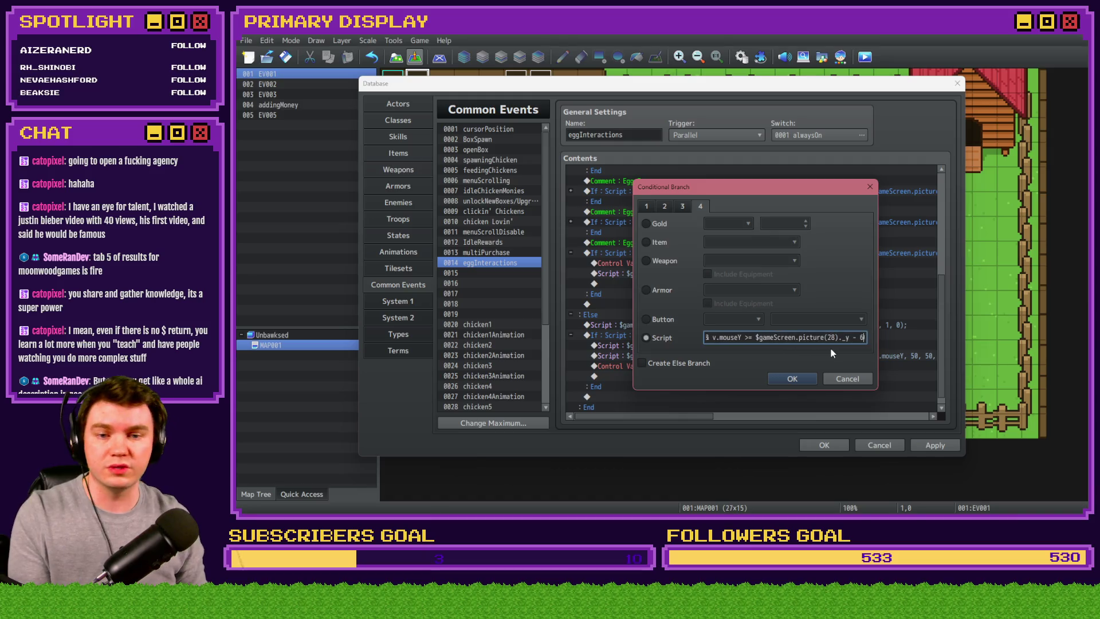
{"action": "double_click", "coordinate": [821, 338]}
{"action": "type", "text": "29"}
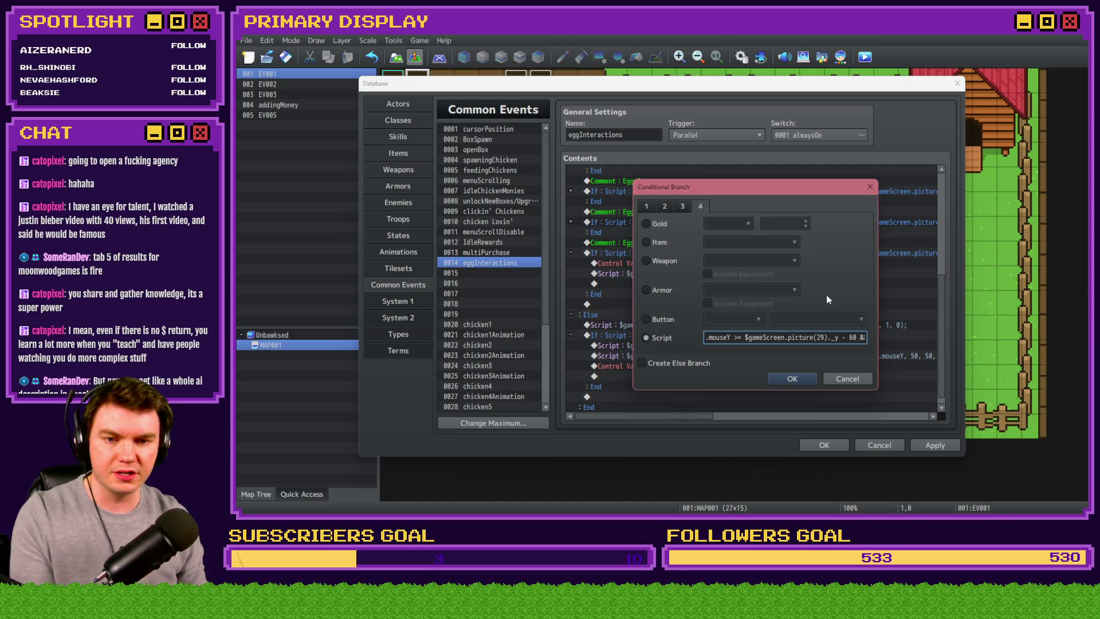
{"action": "key", "text": "Right"}
{"action": "key", "text": "Right"}
{"action": "key", "text": "Right"}
{"action": "key", "text": "Right"}
{"action": "key", "text": "Right"}
{"action": "key", "text": "Right"}
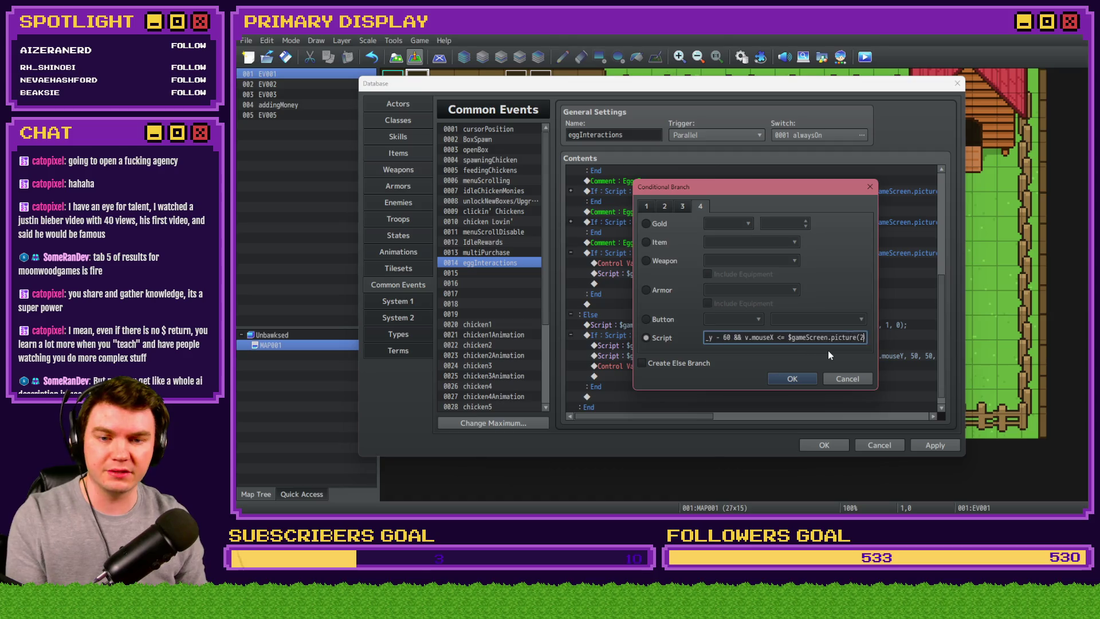
{"action": "double_click", "coordinate": [815, 338]}
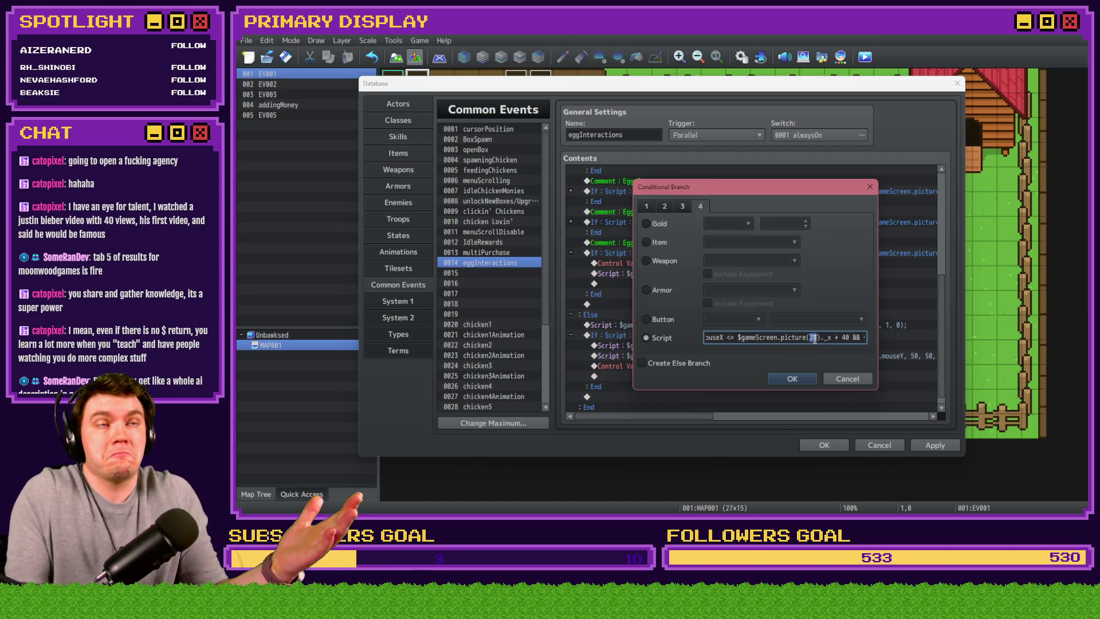
{"action": "type", "text": "29"}
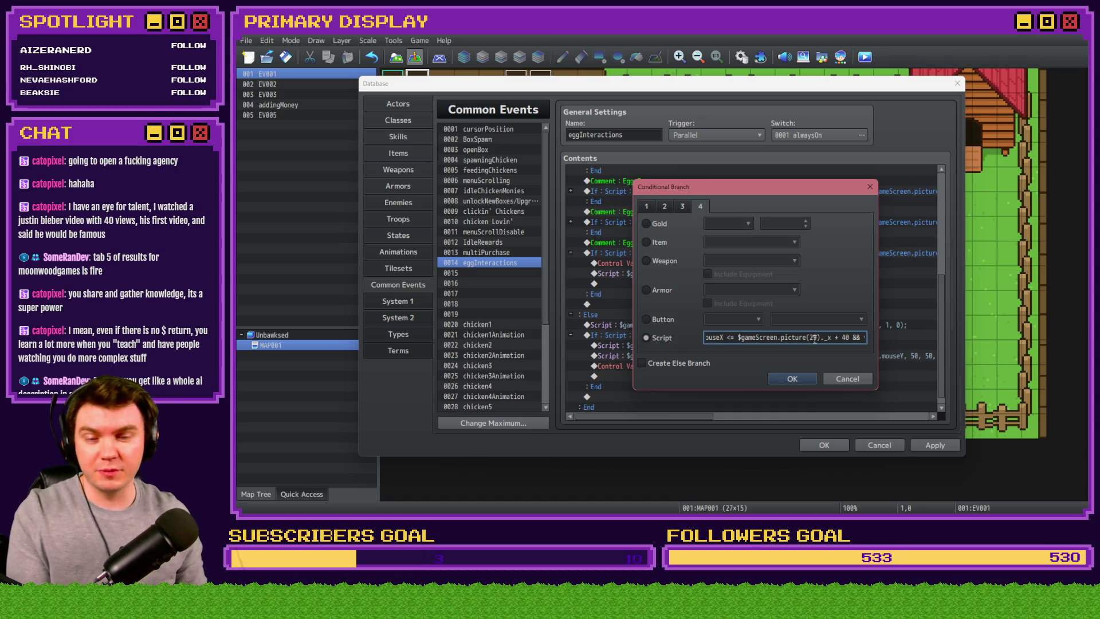
{"action": "key", "text": "Right"}
{"action": "key", "text": "Right"}
{"action": "key", "text": "Right"}
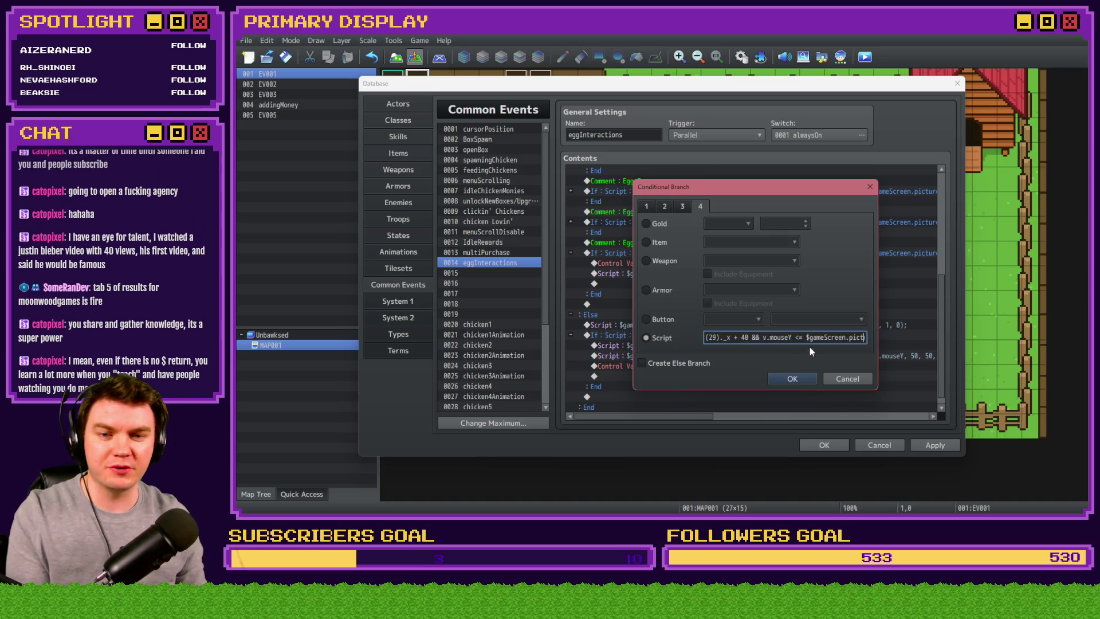
{"action": "key", "text": "Right"}
{"action": "key", "text": "Right"}
{"action": "key", "text": "Right"}
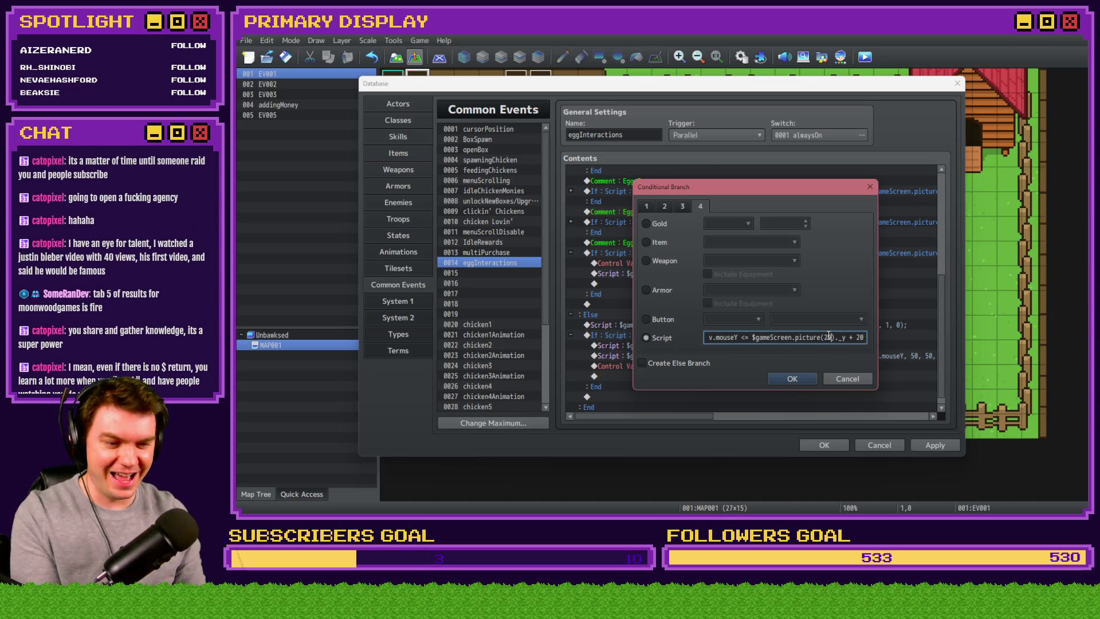
{"action": "type", "text": ")"}
{"action": "left_click", "coordinate": [804, 379]}
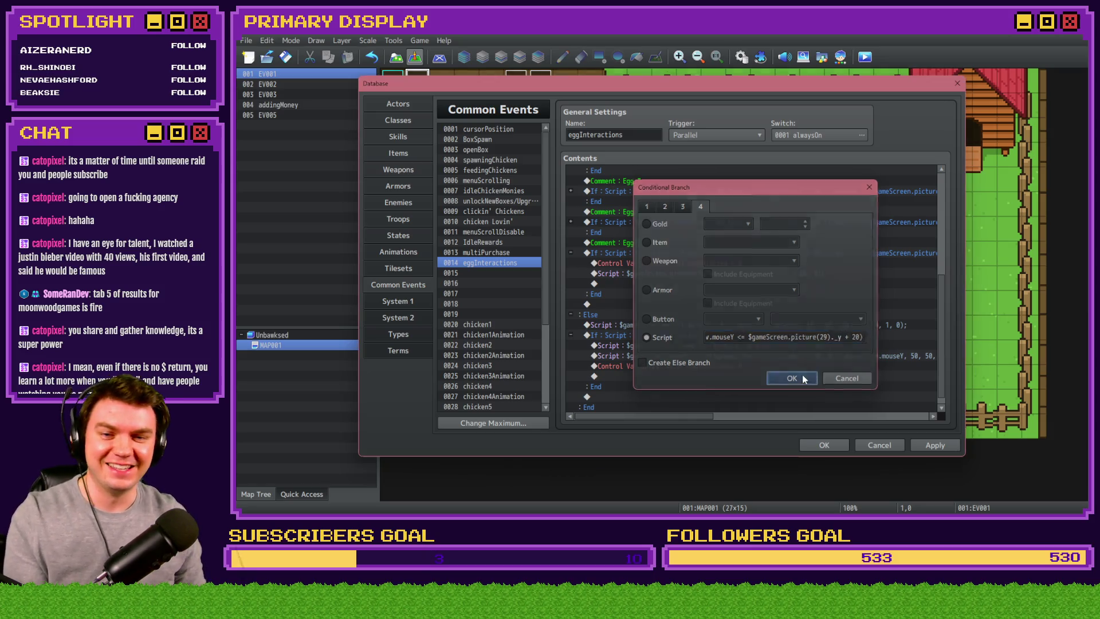
- Set the Egg 9 block's eggSelected assignment to 9
{"action": "left_click", "coordinate": [693, 291]}
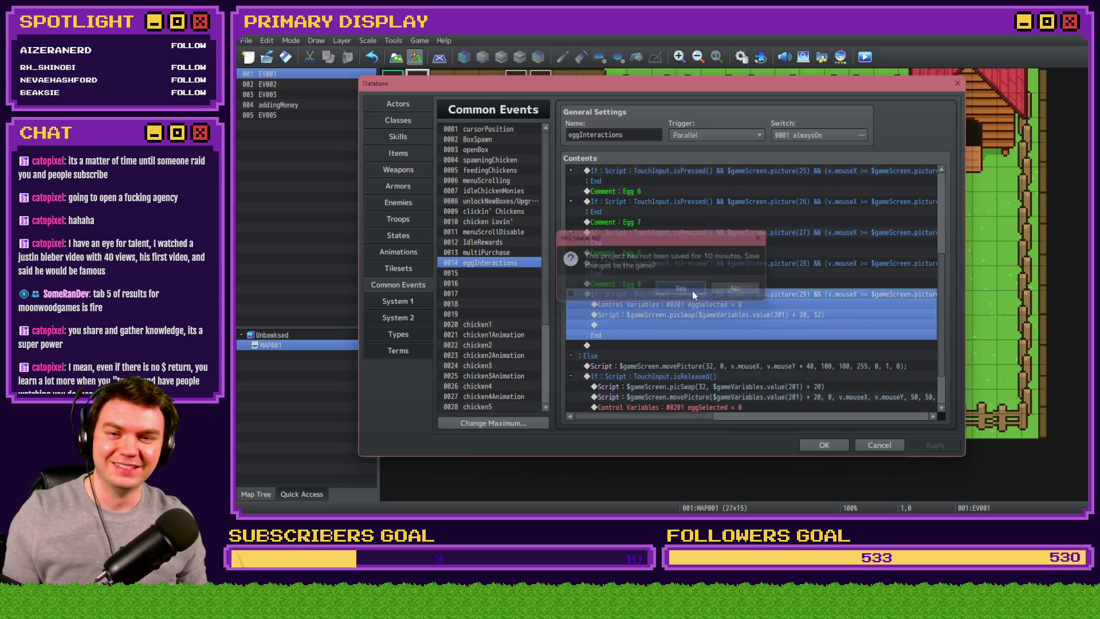
{"action": "double_click", "coordinate": [704, 305]}
{"action": "type", "text": "9"}
{"action": "key", "text": "Return"}
{"action": "double_click", "coordinate": [704, 305]}
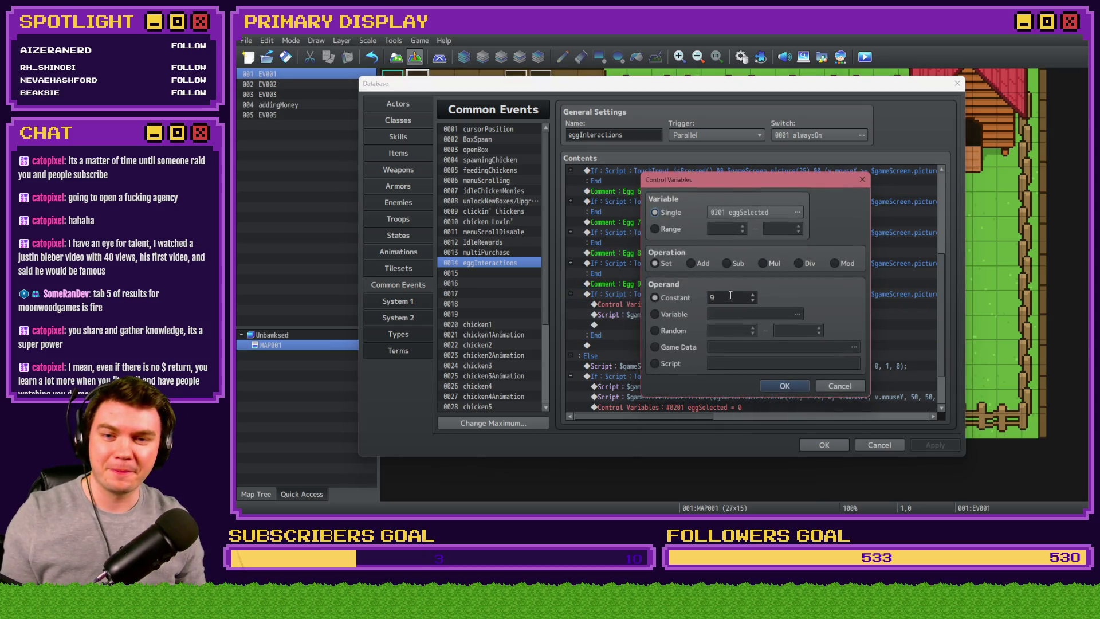
{"action": "left_click", "coordinate": [779, 381]}
- Copy the Egg 9 comment and condition block and paste a duplicate below
{"action": "left_click", "coordinate": [629, 285]}
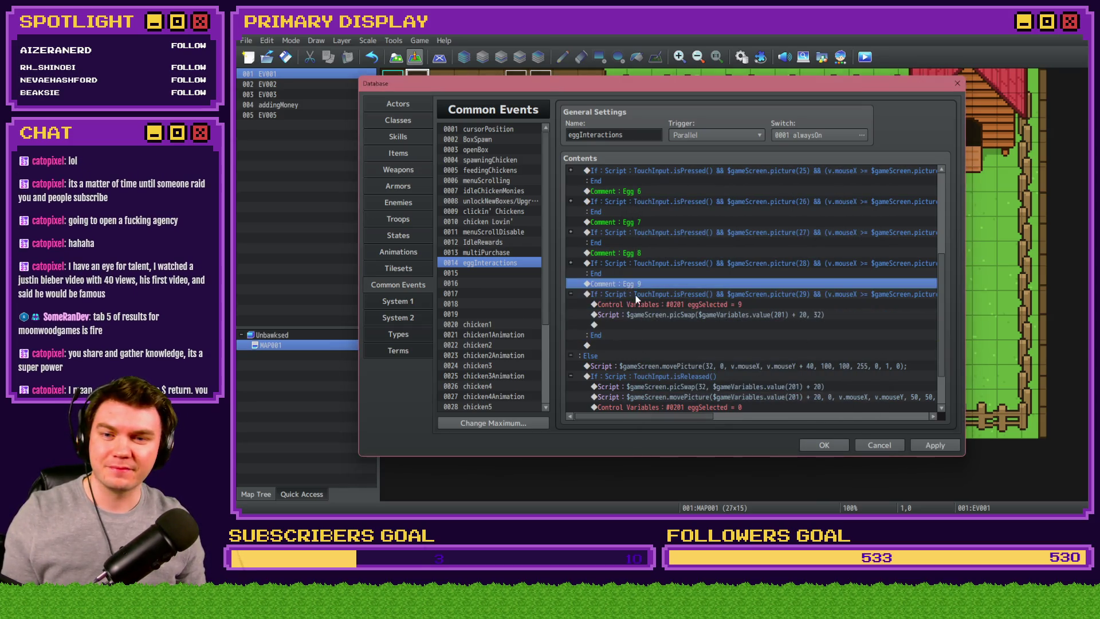
{"action": "left_click", "coordinate": [571, 294]}
{"action": "left_click", "coordinate": [613, 294], "text": "shift"}
{"action": "key", "text": "ctrl+c"}
{"action": "left_click", "coordinate": [613, 315]}
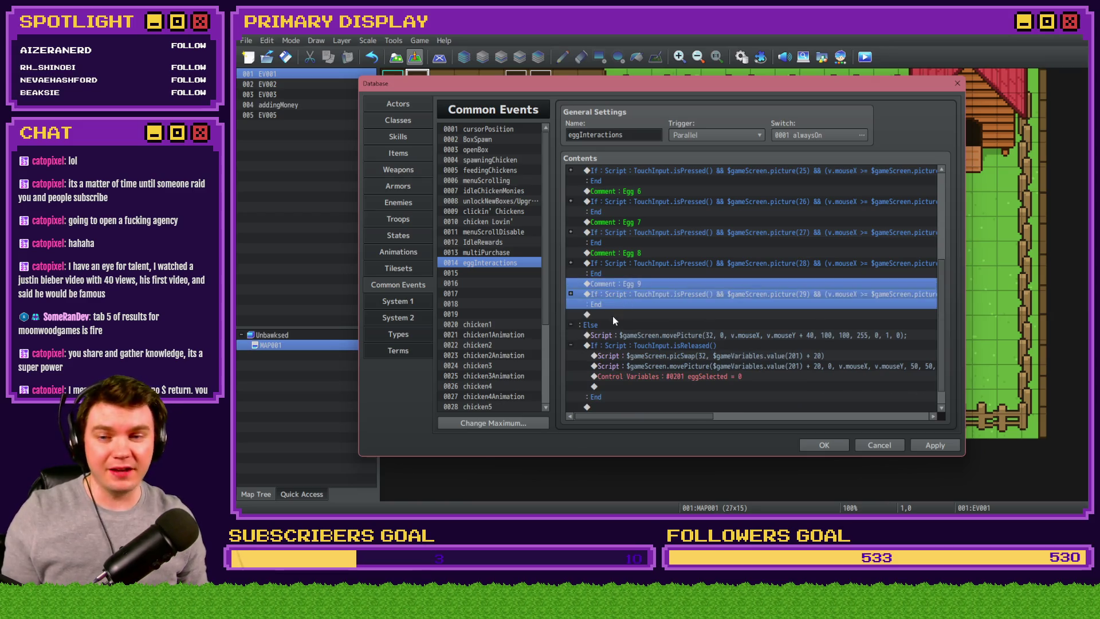
{"action": "key", "text": "ctrl+v"}
{"action": "double_click", "coordinate": [644, 311]}
- Rename the copied comment to Egg 10
{"action": "key", "text": "BackSpace"}
{"action": "type", "text": "10"}
{"action": "key", "text": "Return"}
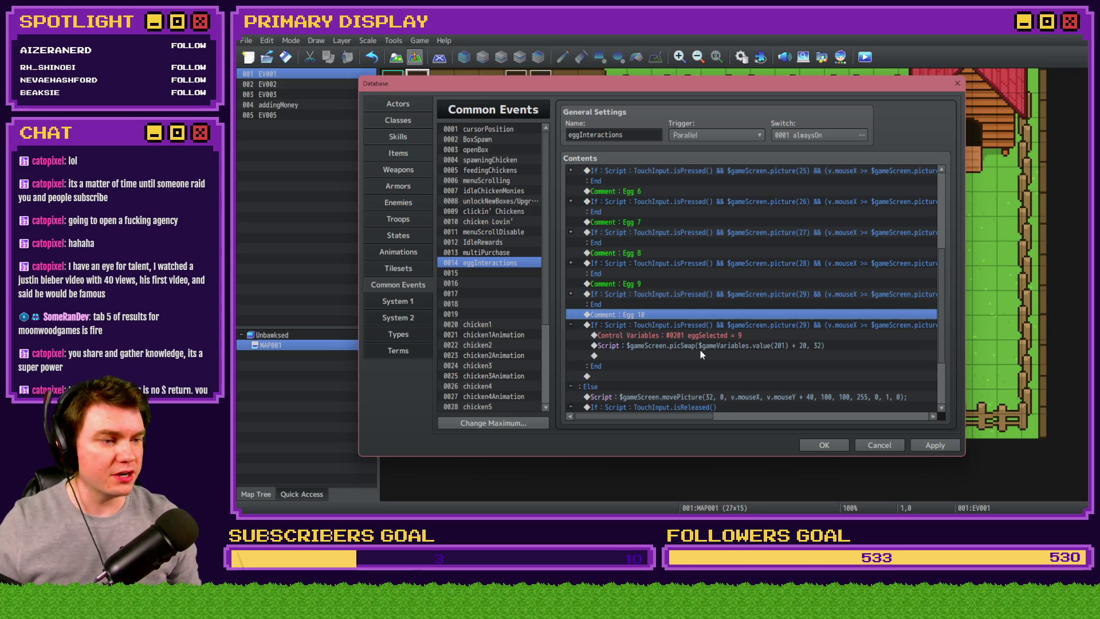
- Change the copied condition script's picture(29) references to picture(30)
{"action": "double_click", "coordinate": [707, 328]}
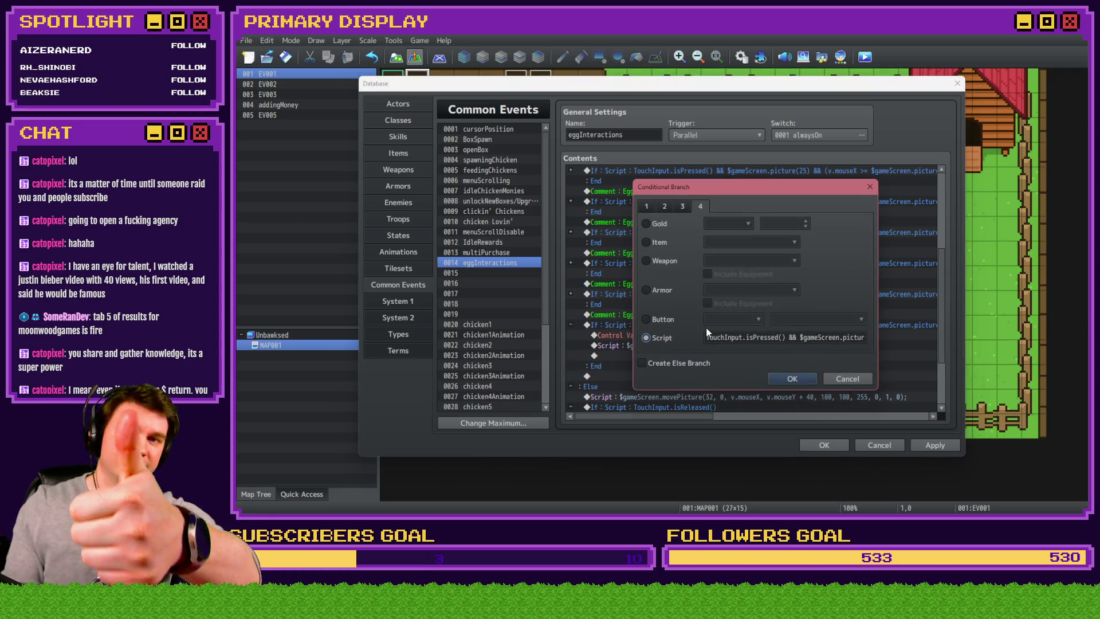
{"action": "triple_click", "coordinate": [706, 330]}
{"action": "left_click", "coordinate": [817, 338]}
{"action": "key", "text": "Right"}
{"action": "key", "text": "Right"}
{"action": "key", "text": "Right"}
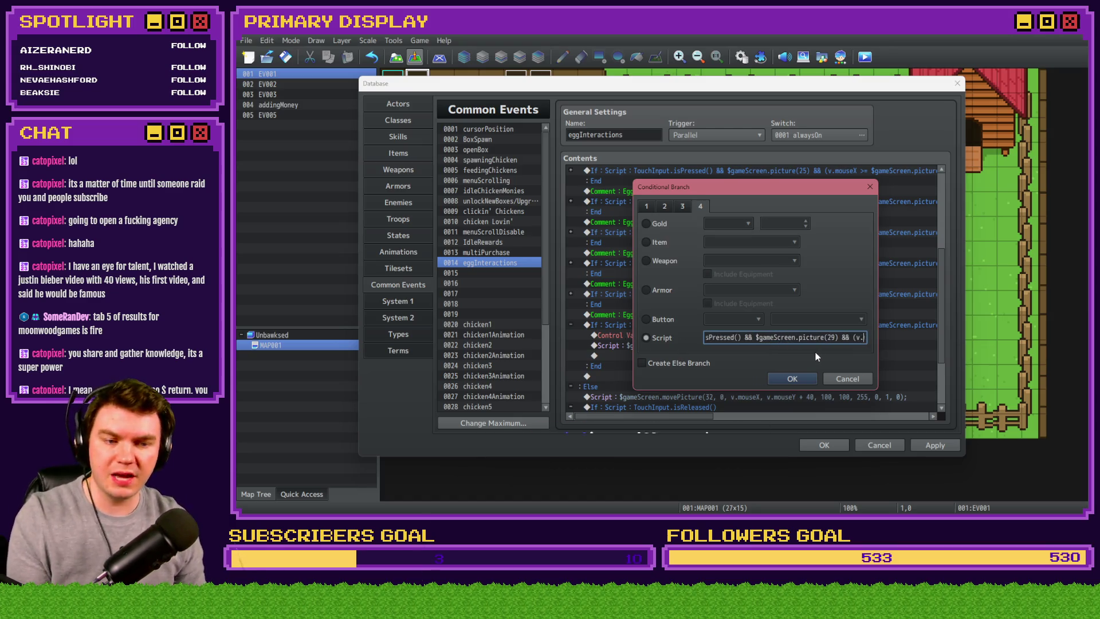
{"action": "double_click", "coordinate": [820, 338]}
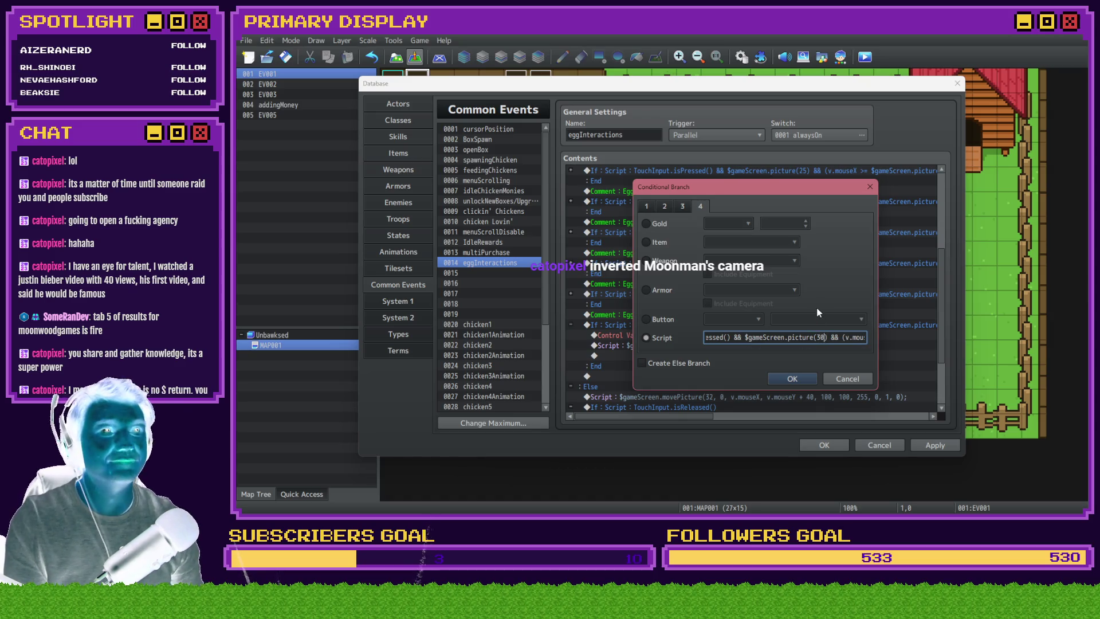
{"action": "key", "text": "Right"}
{"action": "key", "text": "Right"}
{"action": "key", "text": "Right"}
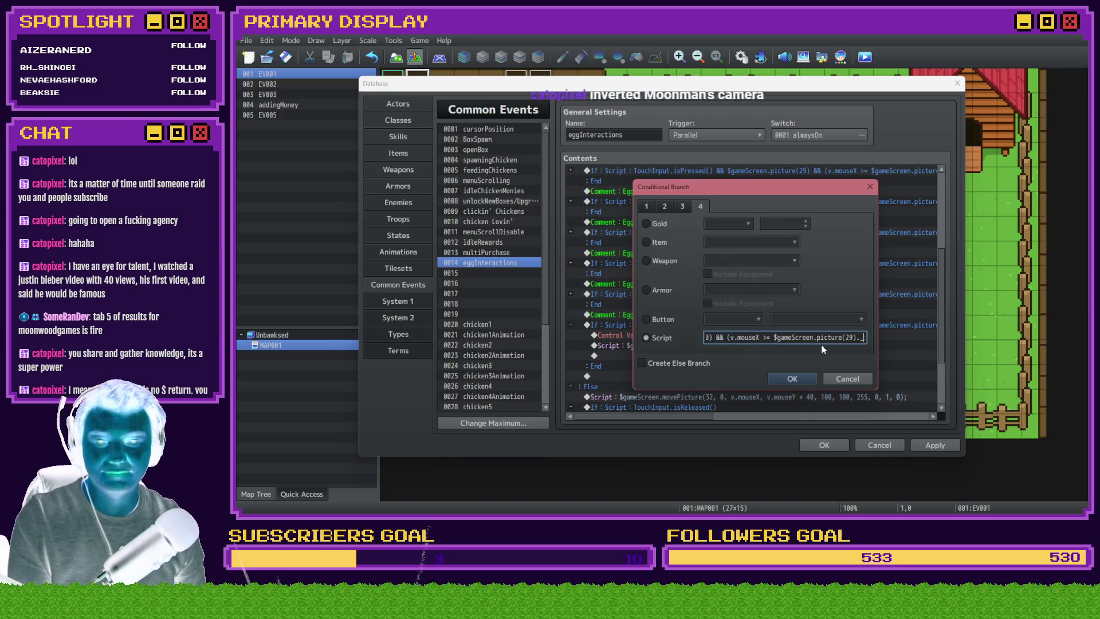
{"action": "double_click", "coordinate": [820, 338]}
{"action": "type", "text": "30"}
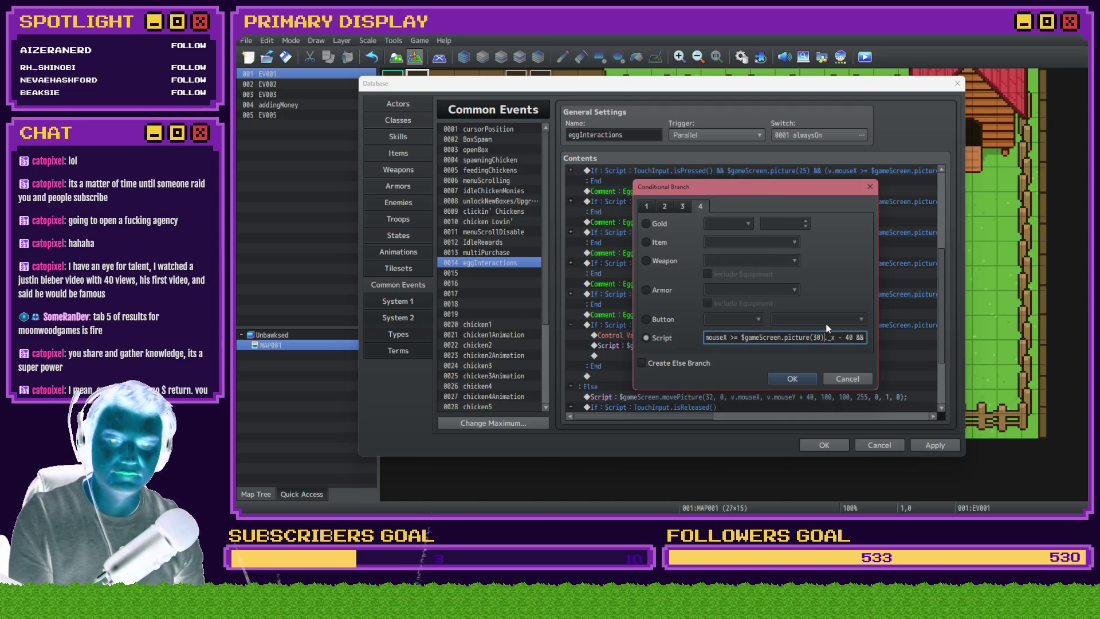
{"action": "key", "text": "Right"}
{"action": "key", "text": "Right"}
{"action": "key", "text": "Right"}
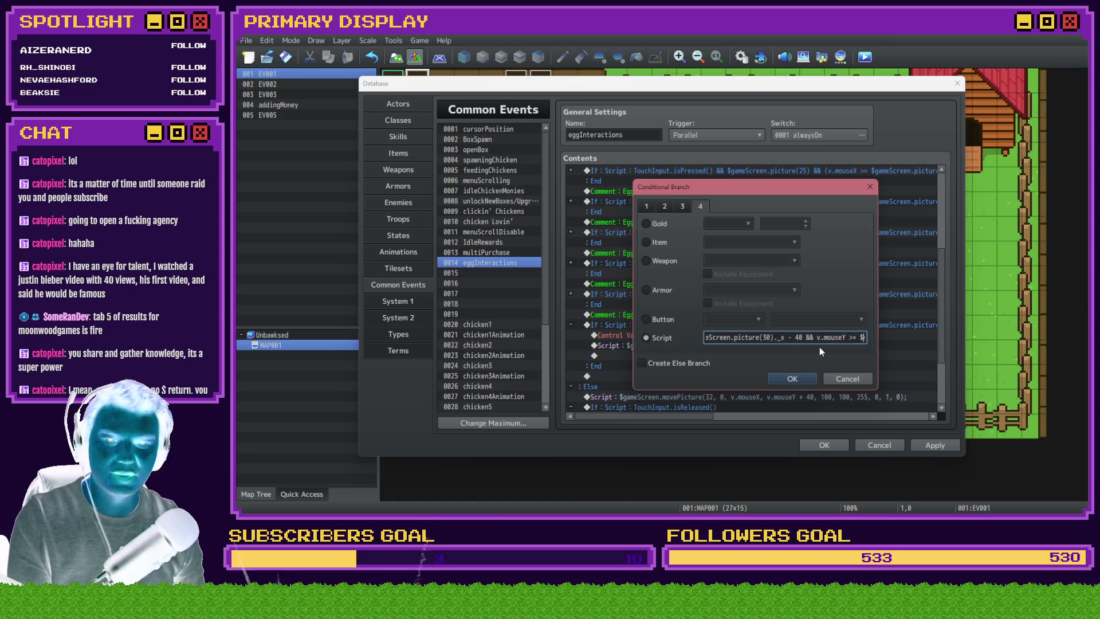
{"action": "double_click", "coordinate": [824, 338]}
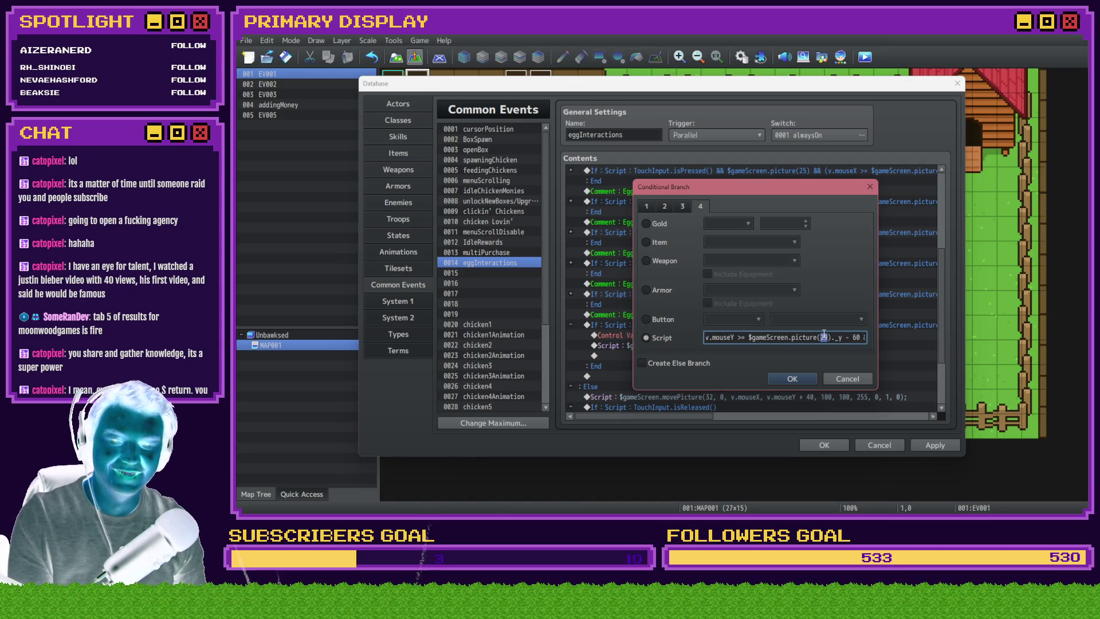
{"action": "key", "text": "Left"}
{"action": "key", "text": "Left"}
{"action": "key", "text": "Left"}
{"action": "double_click", "coordinate": [818, 338]}
{"action": "type", "text": "30"}
{"action": "key", "text": "Right"}
{"action": "key", "text": "Right"}
{"action": "key", "text": "Right"}
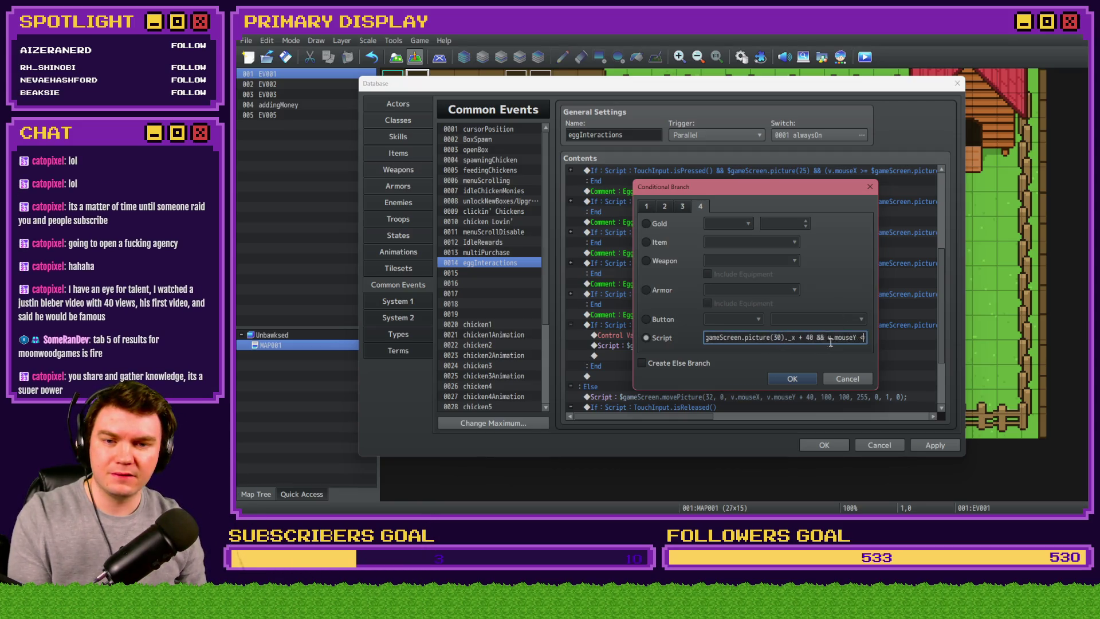
{"action": "double_click", "coordinate": [825, 337]}
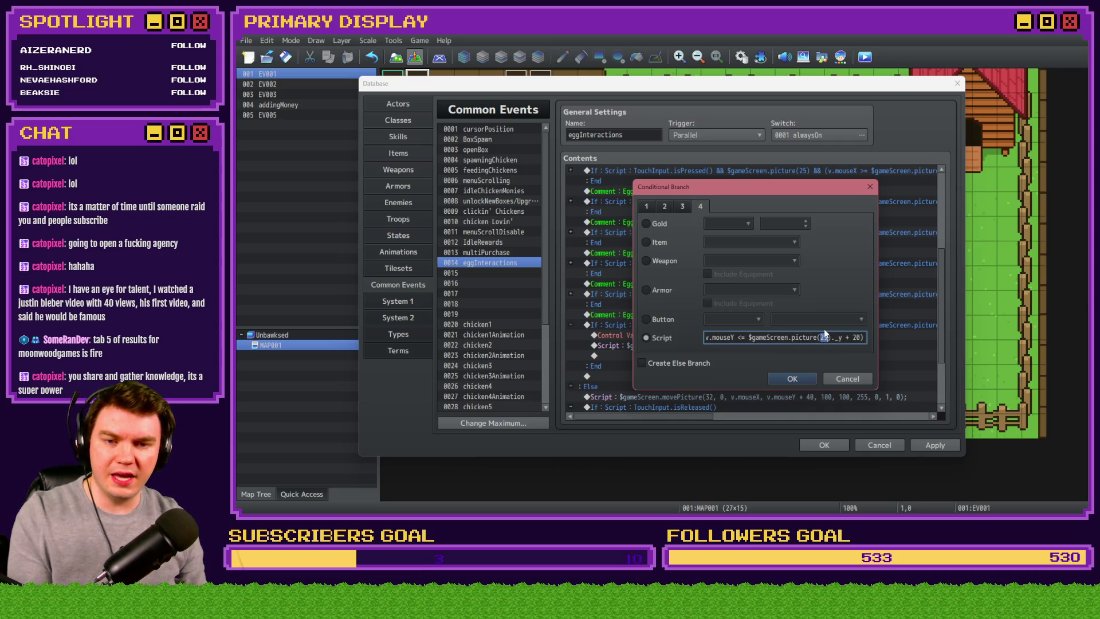
{"action": "left_click", "coordinate": [805, 378]}
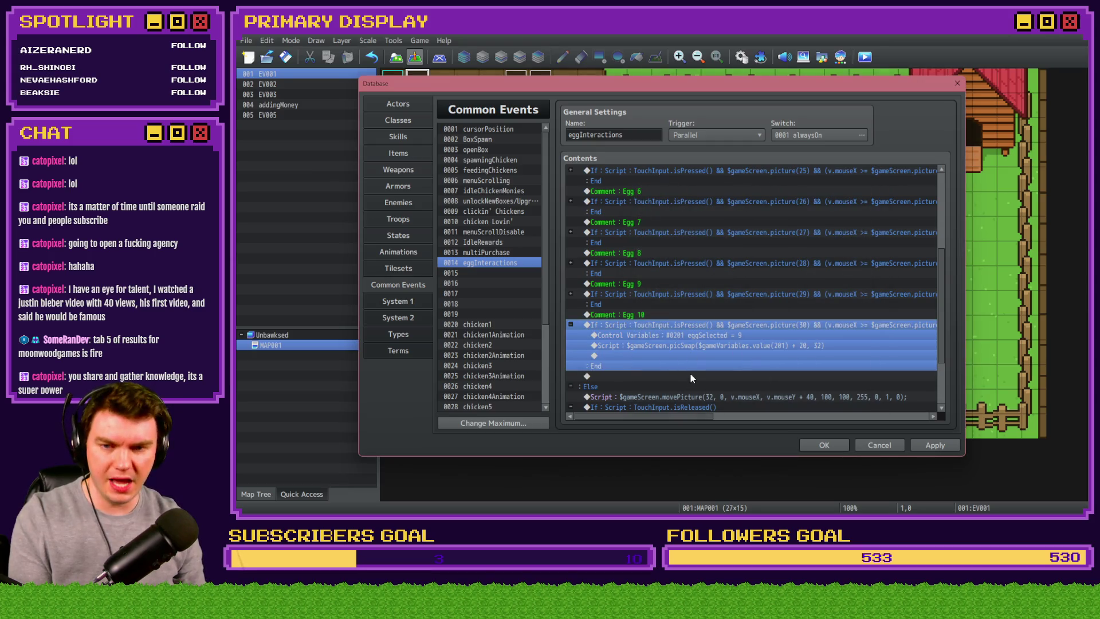
- Set eggSelected to 10 in the Egg 10 block, collapse it, and apply the changes
{"action": "mouse_move", "coordinate": [680, 416]}
{"action": "left_mouse_down"}
{"action": "mouse_move", "coordinate": [882, 414]}
{"action": "mouse_move", "coordinate": [687, 415]}
{"action": "left_mouse_up"}
{"action": "double_click", "coordinate": [683, 335]}
{"action": "type", "text": "10"}
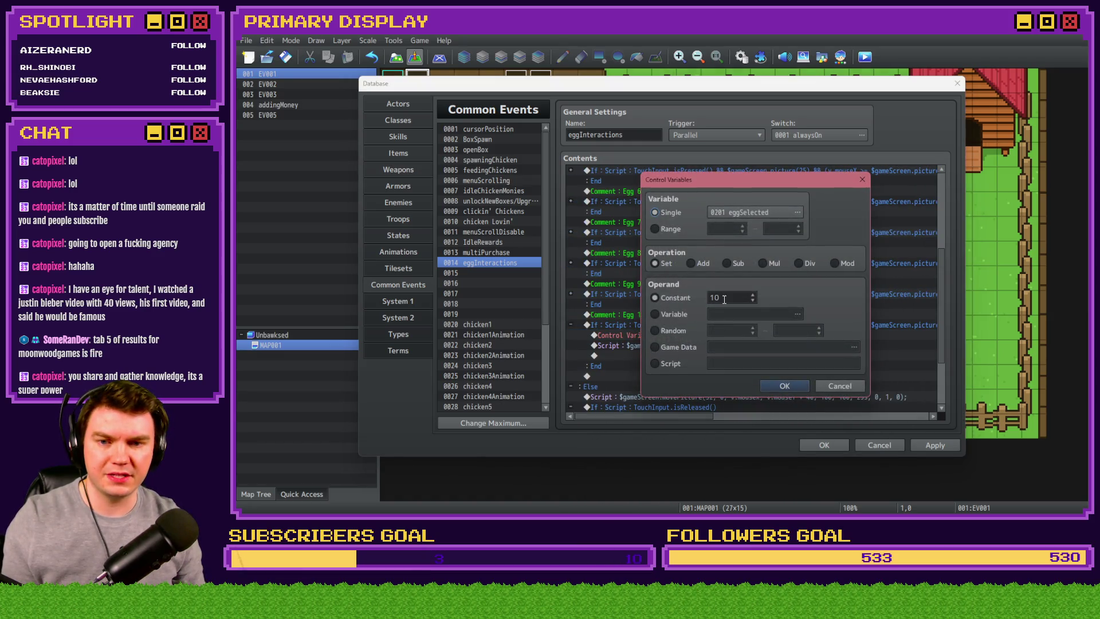
{"action": "left_click", "coordinate": [789, 390]}
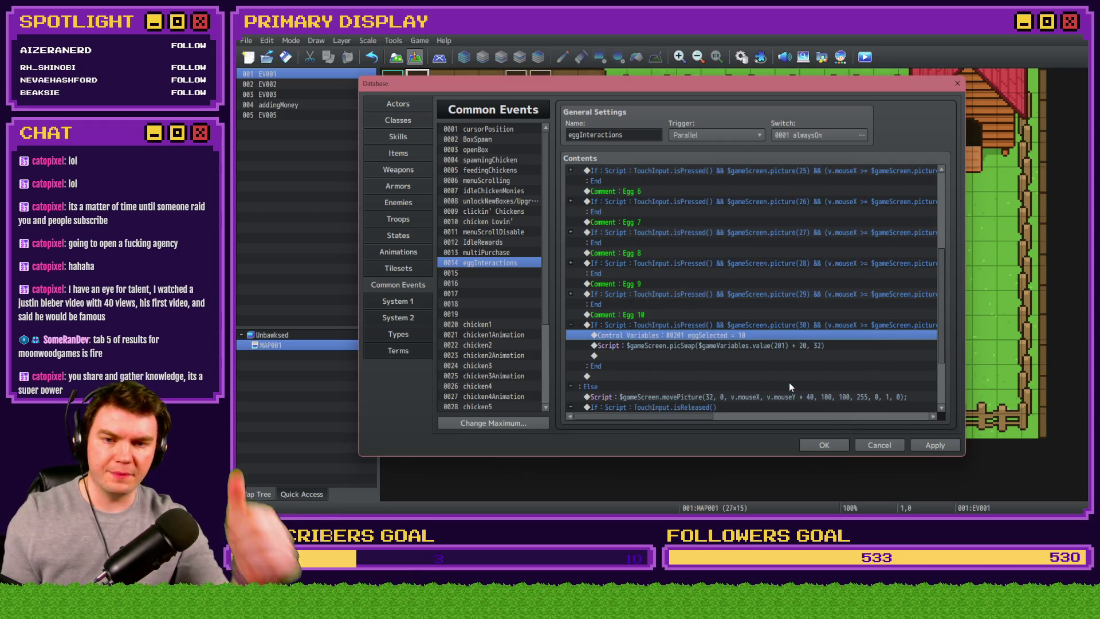
{"action": "left_click", "coordinate": [574, 326]}
{"action": "left_click", "coordinate": [570, 325]}
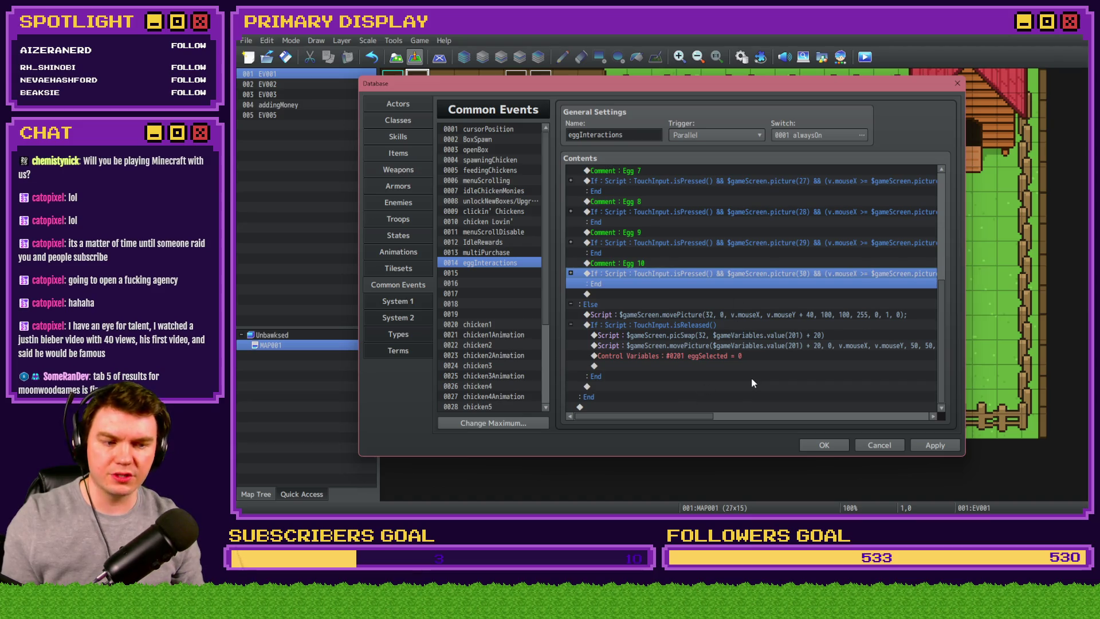
{"action": "left_click", "coordinate": [942, 446]}
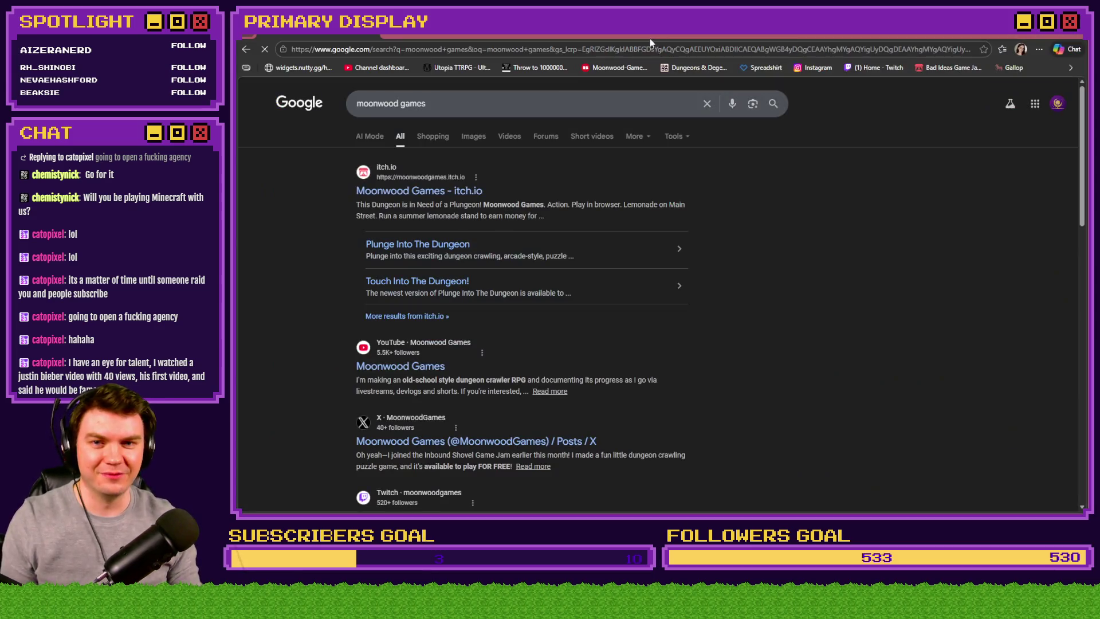
- Scroll to the bottom of the moonwood games results and go to page 5
{"action": "scroll", "coordinate": [755, 303], "scroll_direction": "down", "scroll_amount": 15}
{"action": "left_click", "coordinate": [503, 446]}
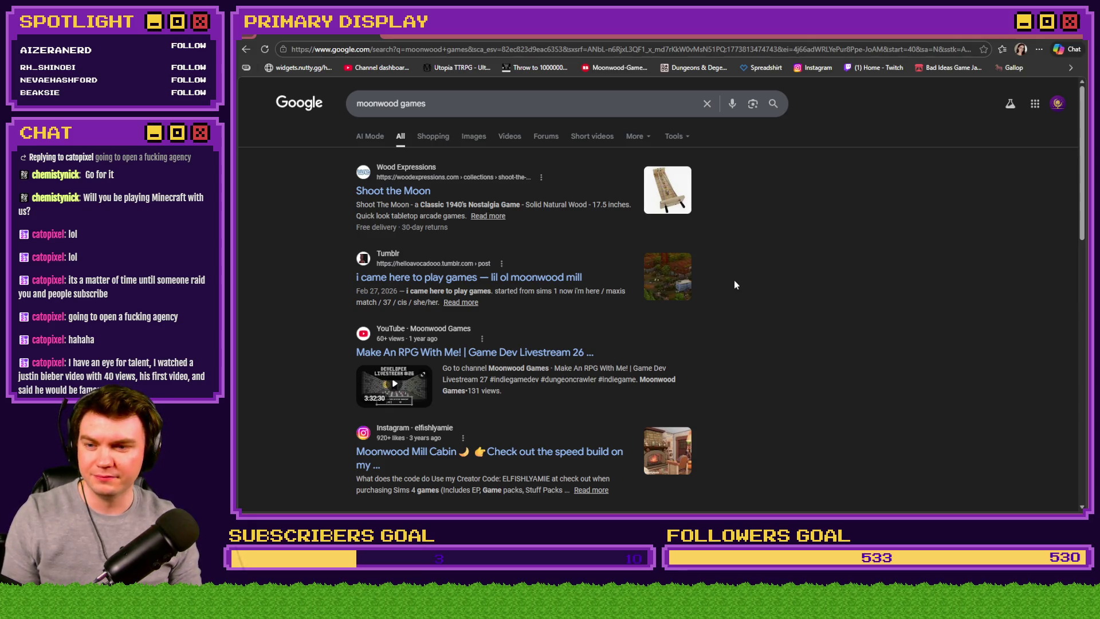
- Scroll through the moonwood games results and back up, then return to RPG Maker MZ
{"action": "scroll", "coordinate": [734, 284], "scroll_direction": "down", "scroll_amount": 1}
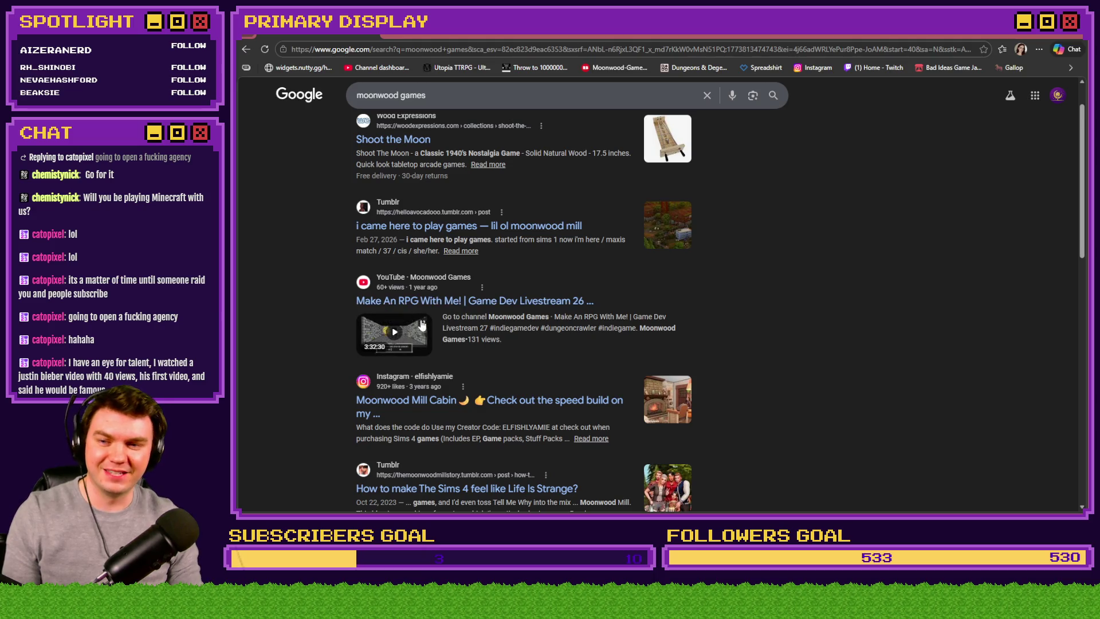
{"action": "scroll", "coordinate": [325, 331], "scroll_direction": "down", "scroll_amount": 2}
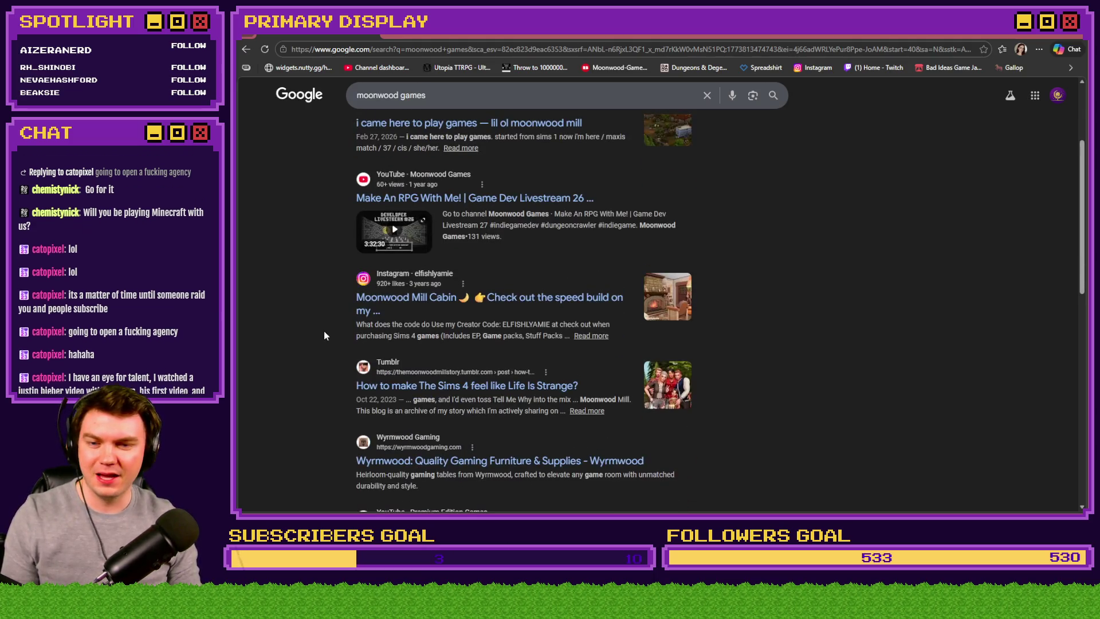
{"action": "scroll", "coordinate": [315, 360], "scroll_direction": "down", "scroll_amount": 2}
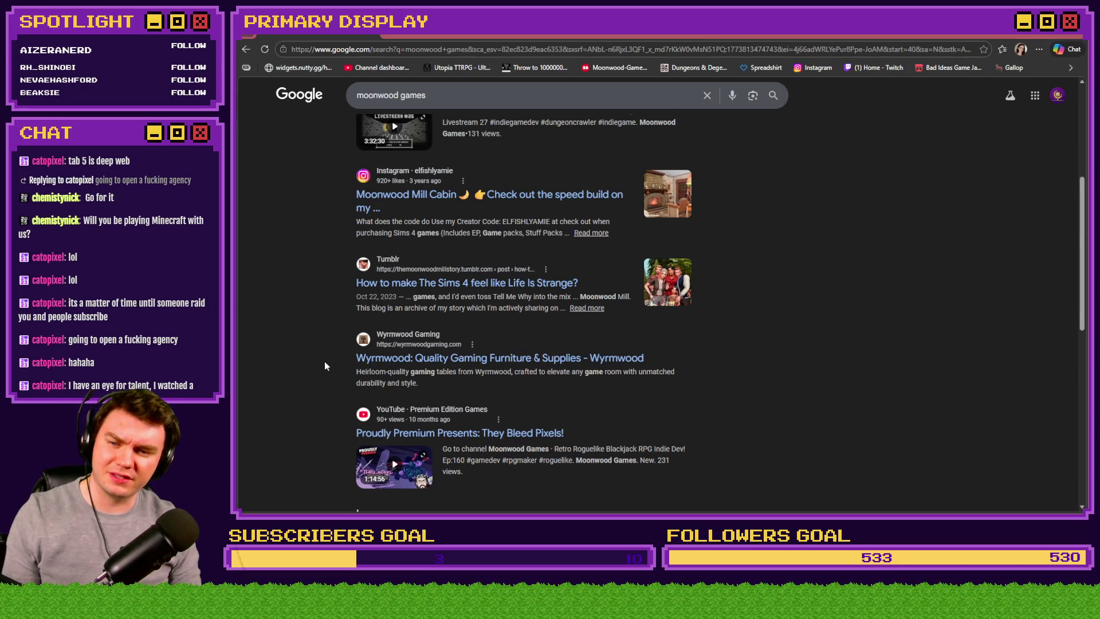
{"action": "scroll", "coordinate": [325, 366], "scroll_direction": "down", "scroll_amount": 2}
{"action": "scroll", "coordinate": [326, 363], "scroll_direction": "down", "scroll_amount": 1}
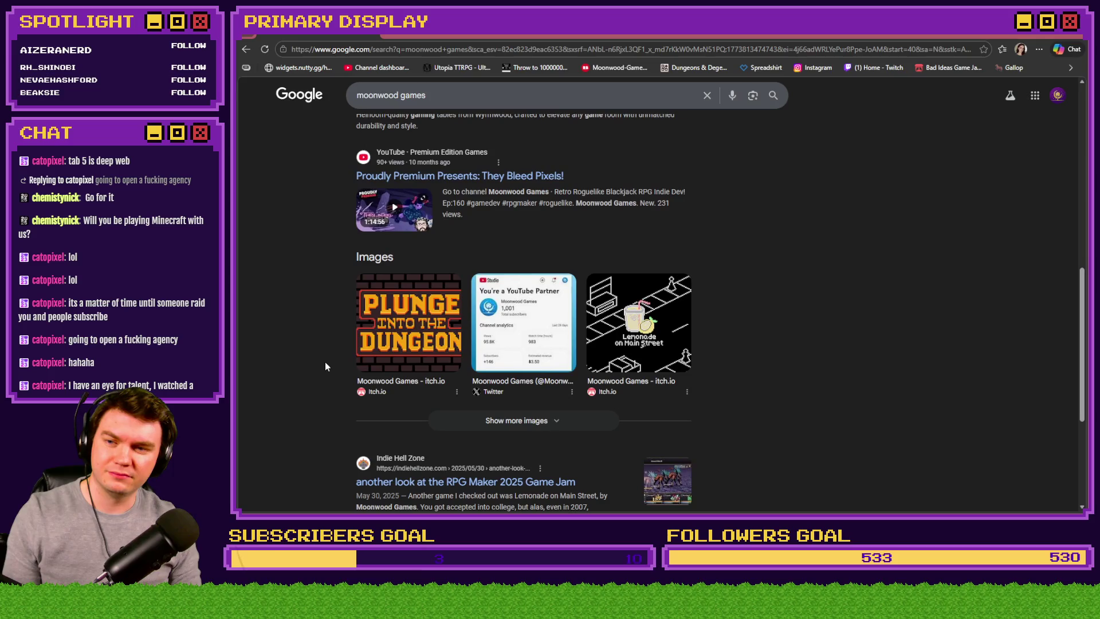
{"action": "scroll", "coordinate": [791, 296], "scroll_direction": "down", "scroll_amount": 3}
{"action": "scroll", "coordinate": [789, 298], "scroll_direction": "down", "scroll_amount": 1}
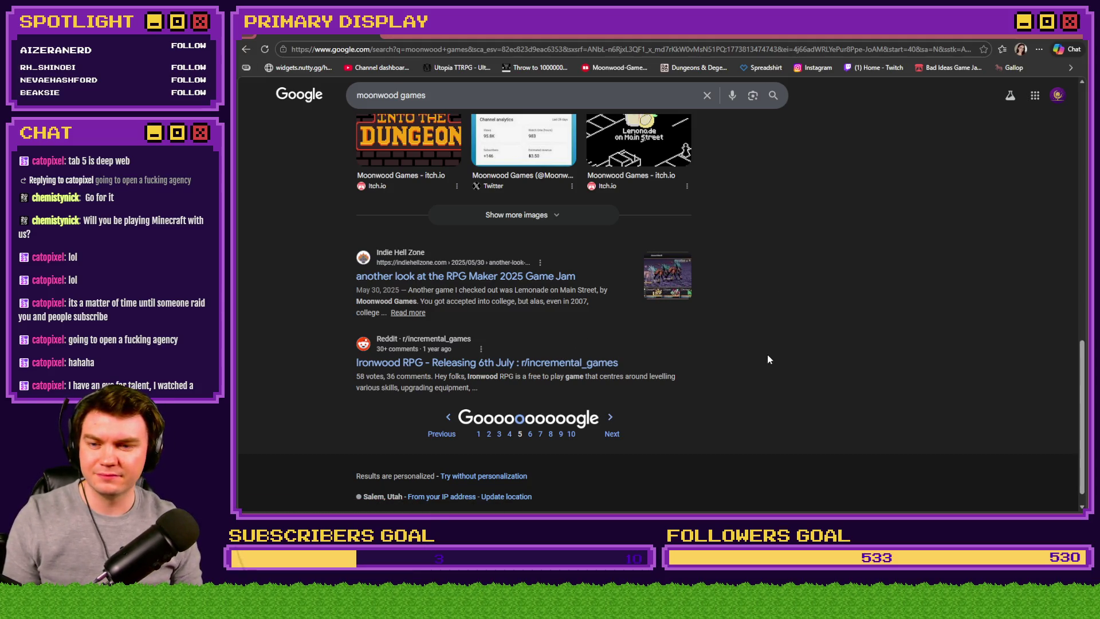
{"action": "scroll", "coordinate": [819, 300], "scroll_direction": "up", "scroll_amount": 1}
{"action": "scroll", "coordinate": [819, 300], "scroll_direction": "up", "scroll_amount": 20}
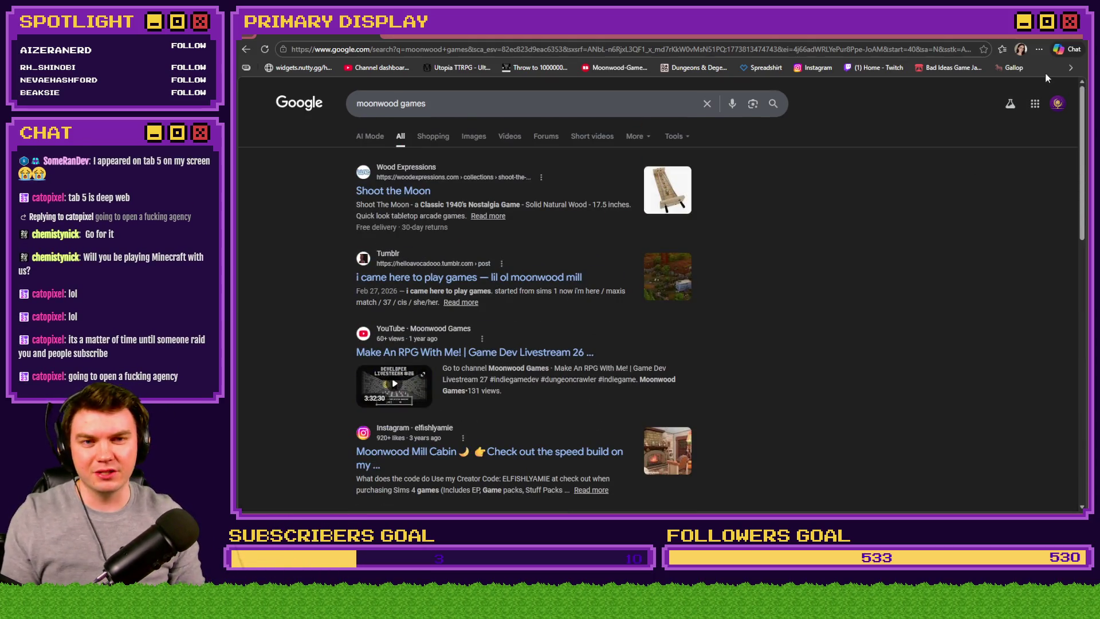
{"action": "left_click", "coordinate": [1075, 33]}
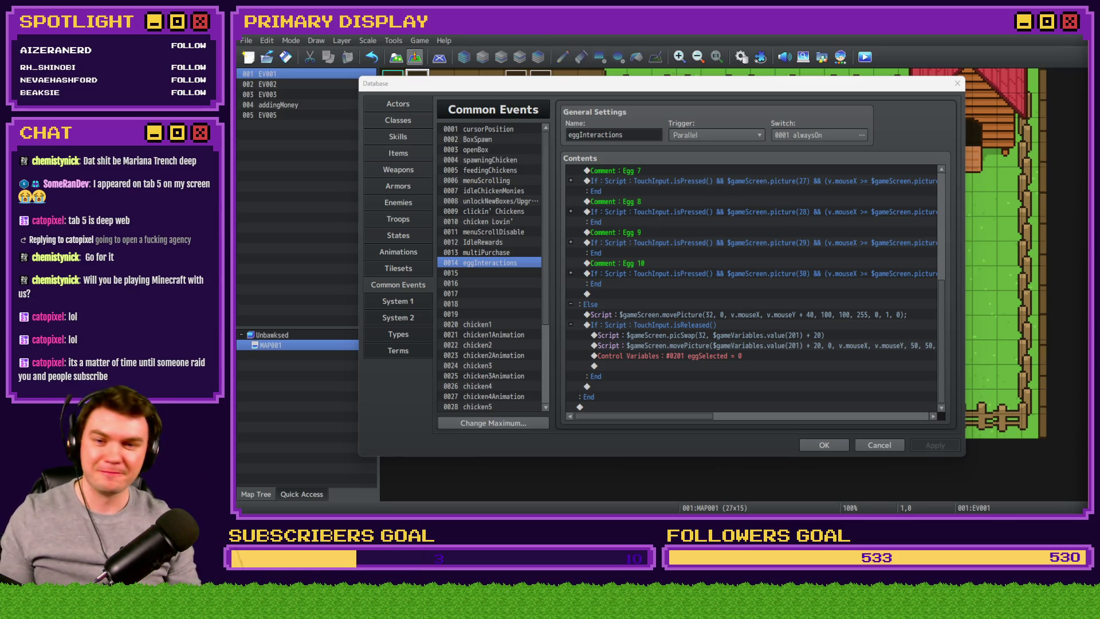
- Review the eggInteractions and chicken1 common events, then close the Database with OK
{"action": "scroll", "coordinate": [689, 356], "scroll_direction": "up", "scroll_amount": 7}
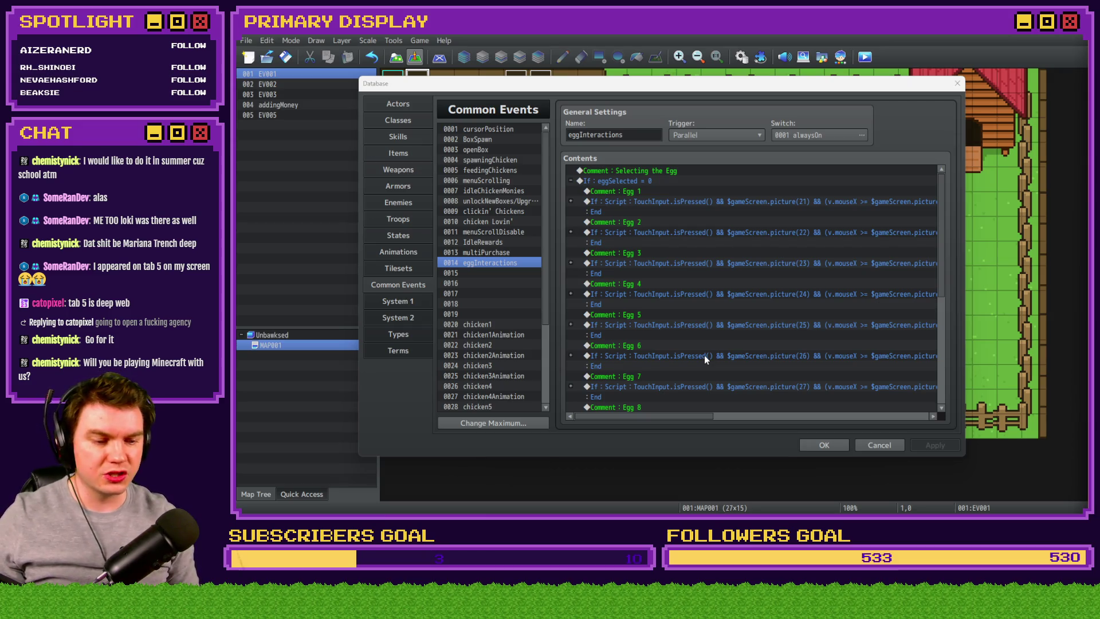
{"action": "scroll", "coordinate": [710, 351], "scroll_direction": "down", "scroll_amount": 7}
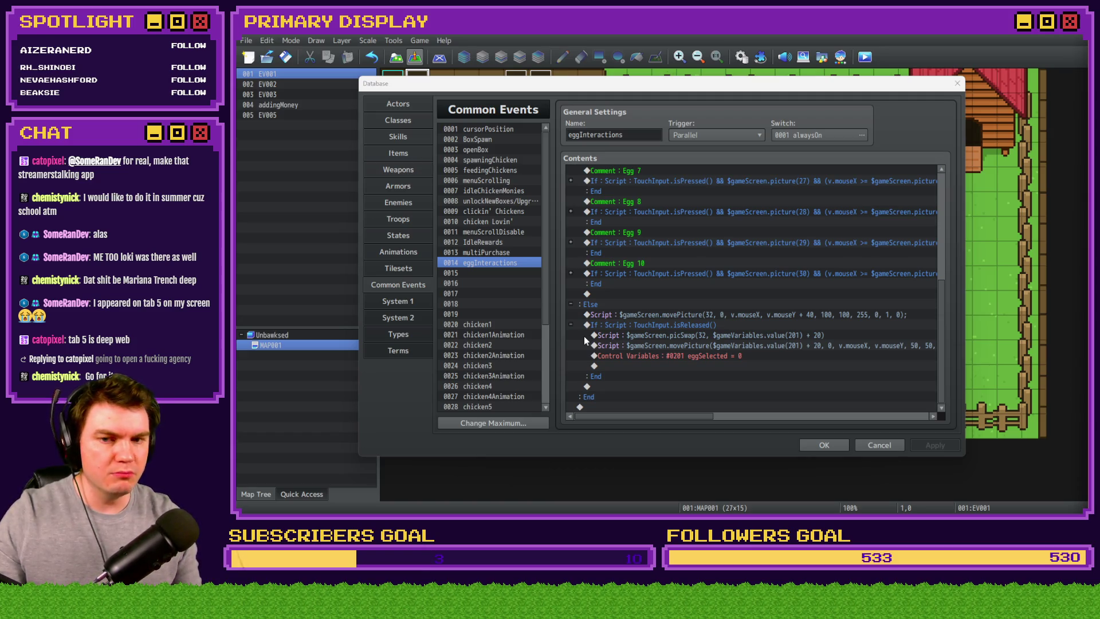
{"action": "left_click", "coordinate": [483, 325]}
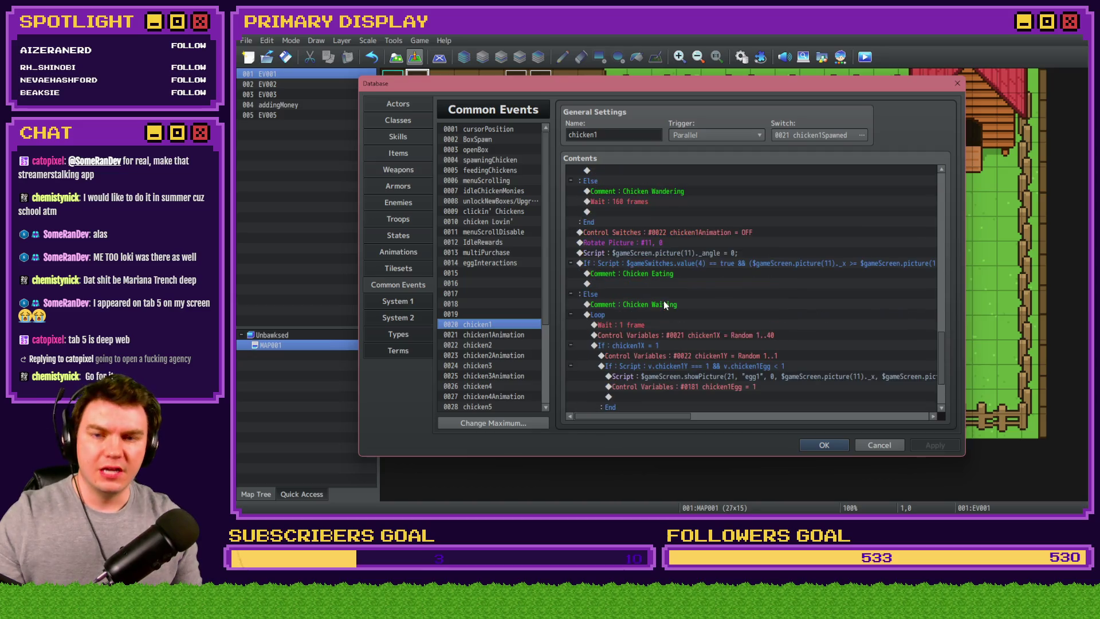
{"action": "scroll", "coordinate": [665, 304], "scroll_direction": "up", "scroll_amount": 3}
{"action": "mouse_move", "coordinate": [951, 335]}
{"action": "left_mouse_down"}
{"action": "mouse_move", "coordinate": [941, 295]}
{"action": "mouse_move", "coordinate": [944, 180]}
{"action": "left_mouse_up"}
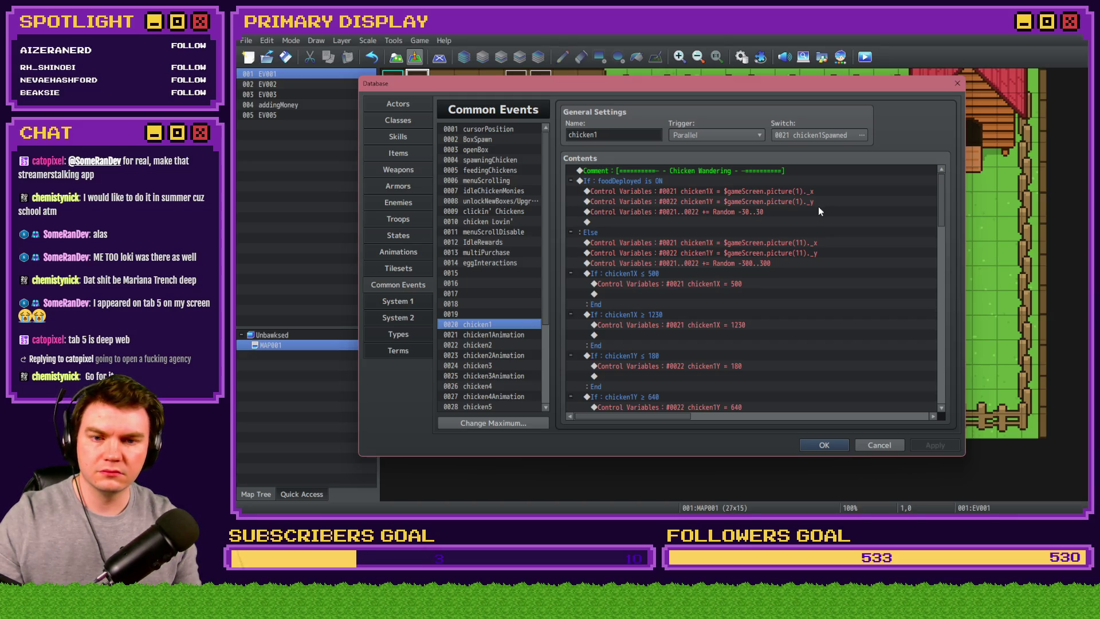
{"action": "left_click", "coordinate": [493, 262]}
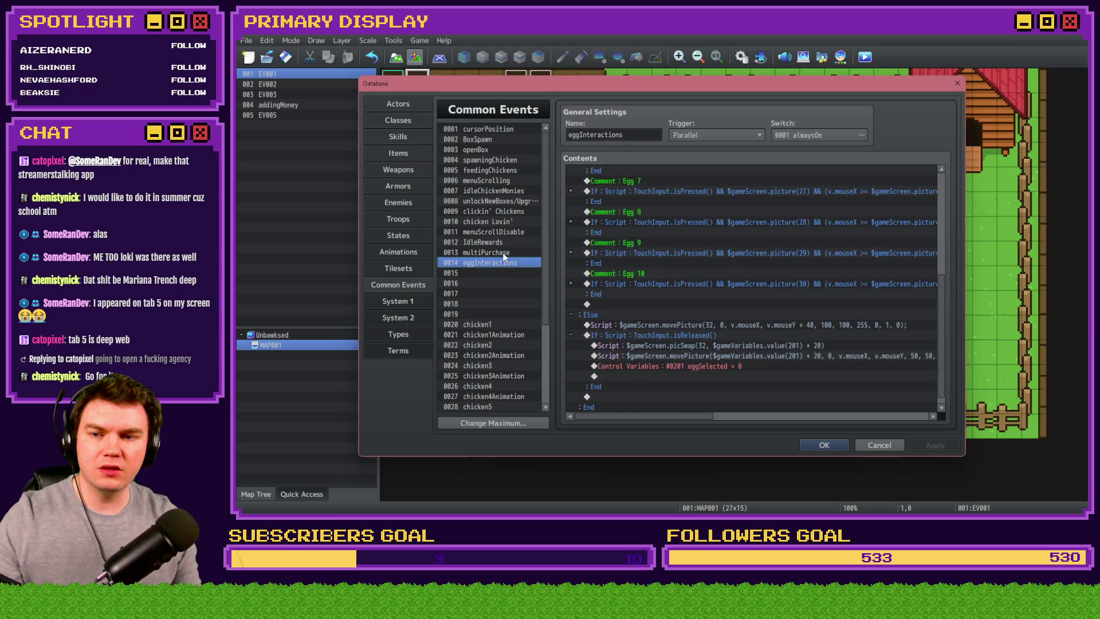
{"action": "scroll", "coordinate": [745, 287], "scroll_direction": "down", "scroll_amount": 5}
{"action": "scroll", "coordinate": [822, 382], "scroll_direction": "down", "scroll_amount": 4}
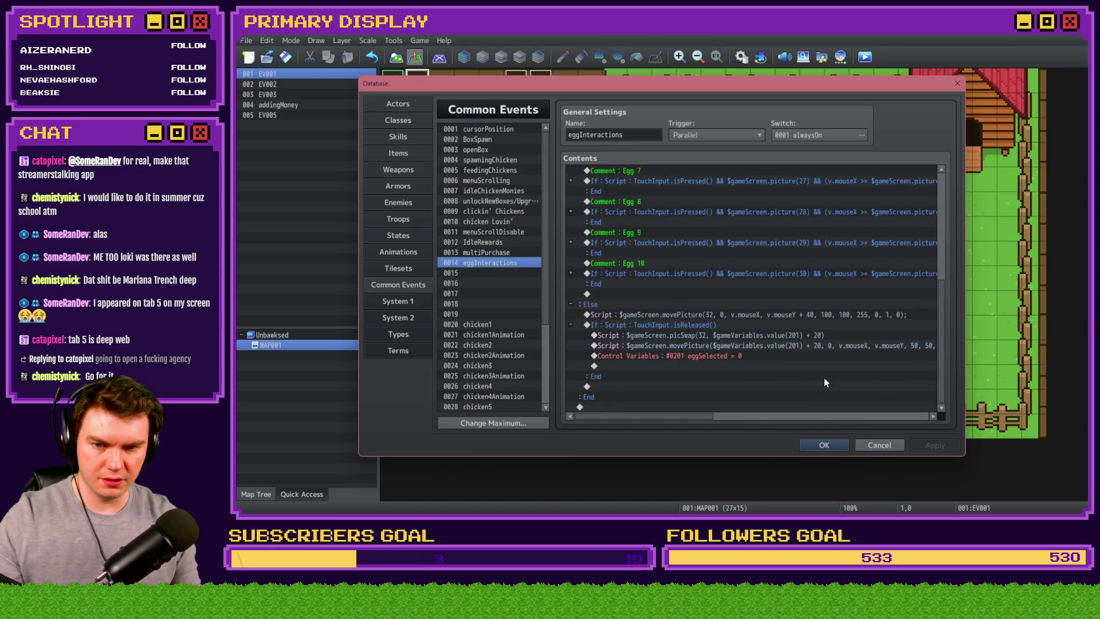
{"action": "left_click", "coordinate": [825, 446]}
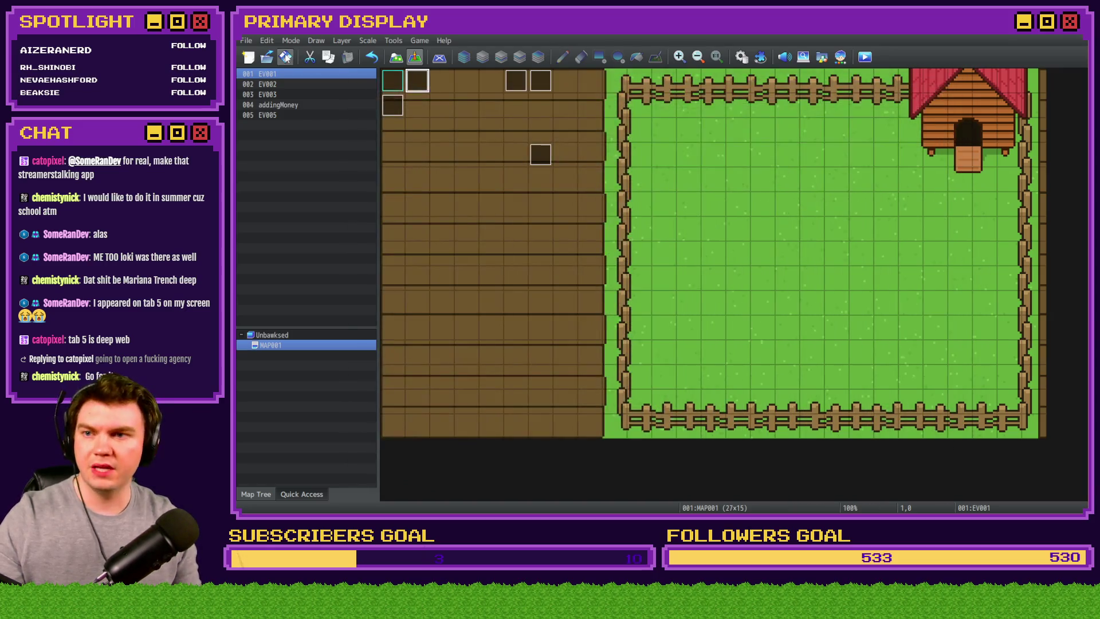
{"action": "left_click", "coordinate": [865, 60]}
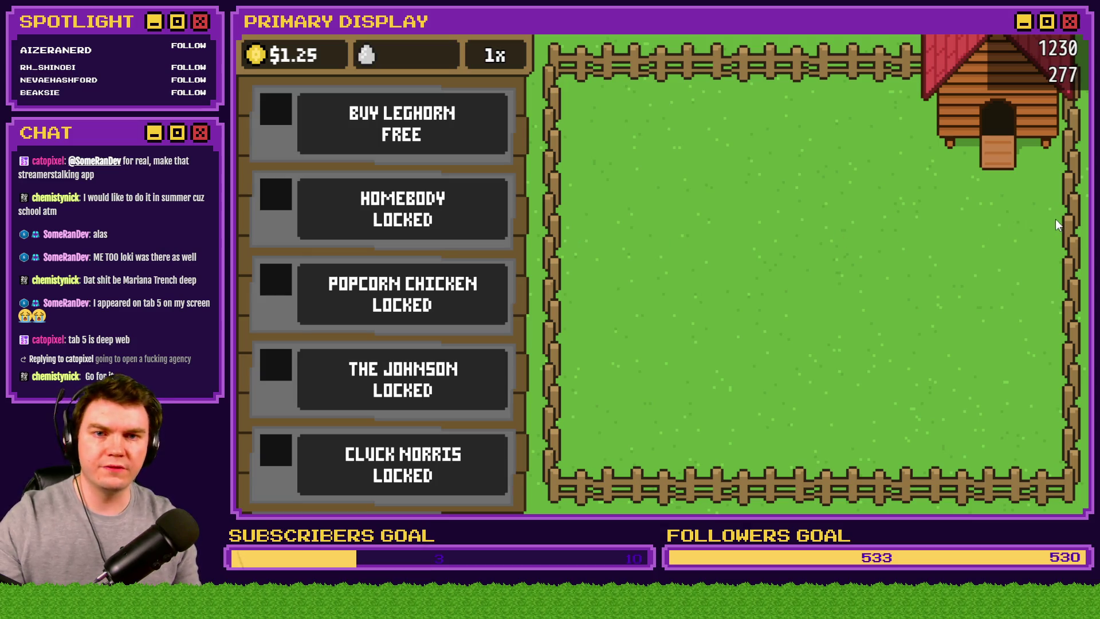
{"action": "left_click", "coordinate": [1019, 36]}
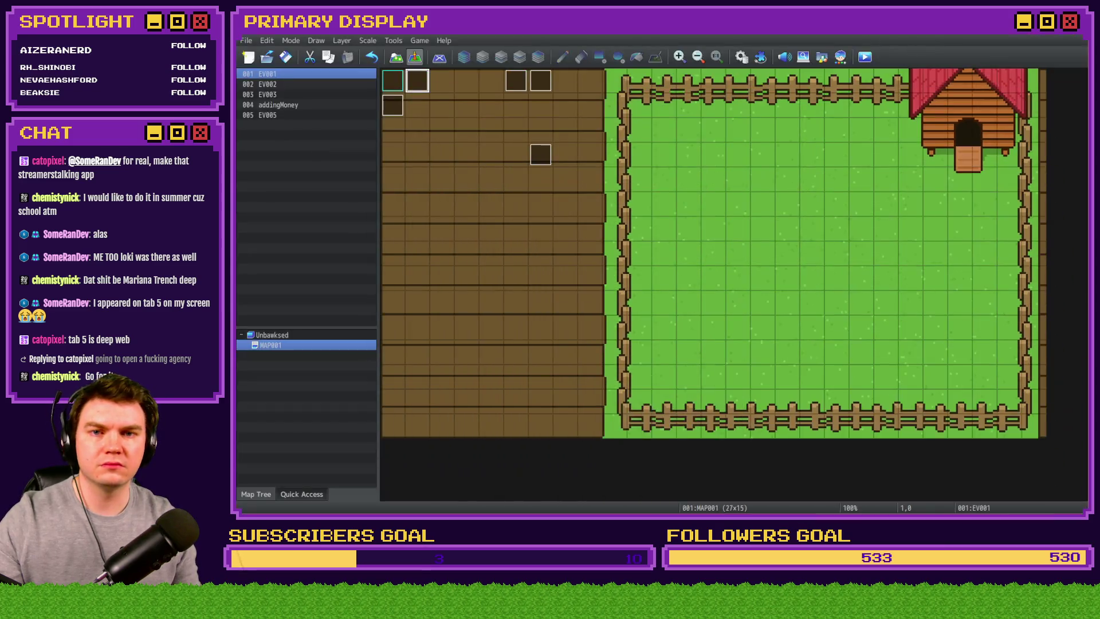
{"action": "left_click", "coordinate": [741, 56]}
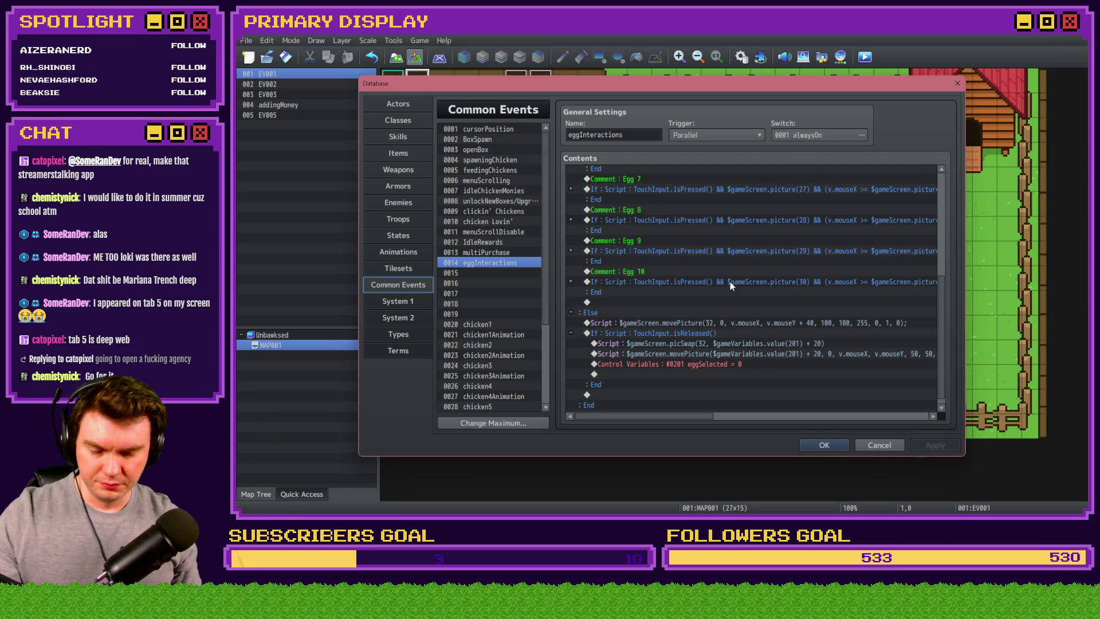
- Insert a Script-type Conditional Branch above the lines under If TouchInput.isReleased()
{"action": "left_click_drag", "start_coordinate": [716, 323], "coordinate": [711, 345]}
{"action": "key", "text": "Insert"}
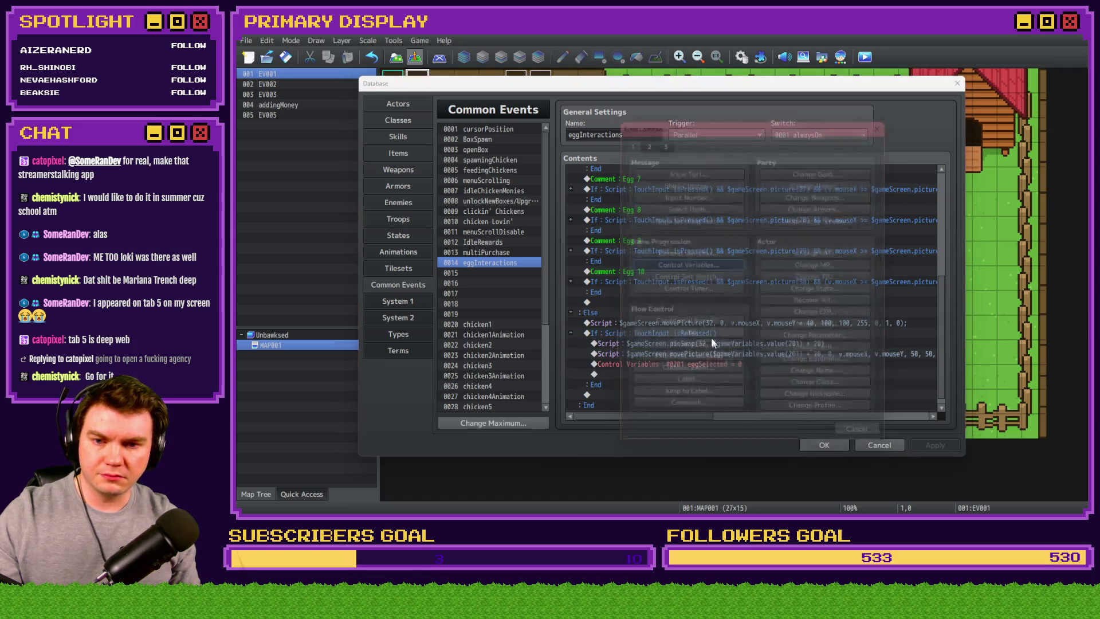
{"action": "left_click", "coordinate": [696, 324]}
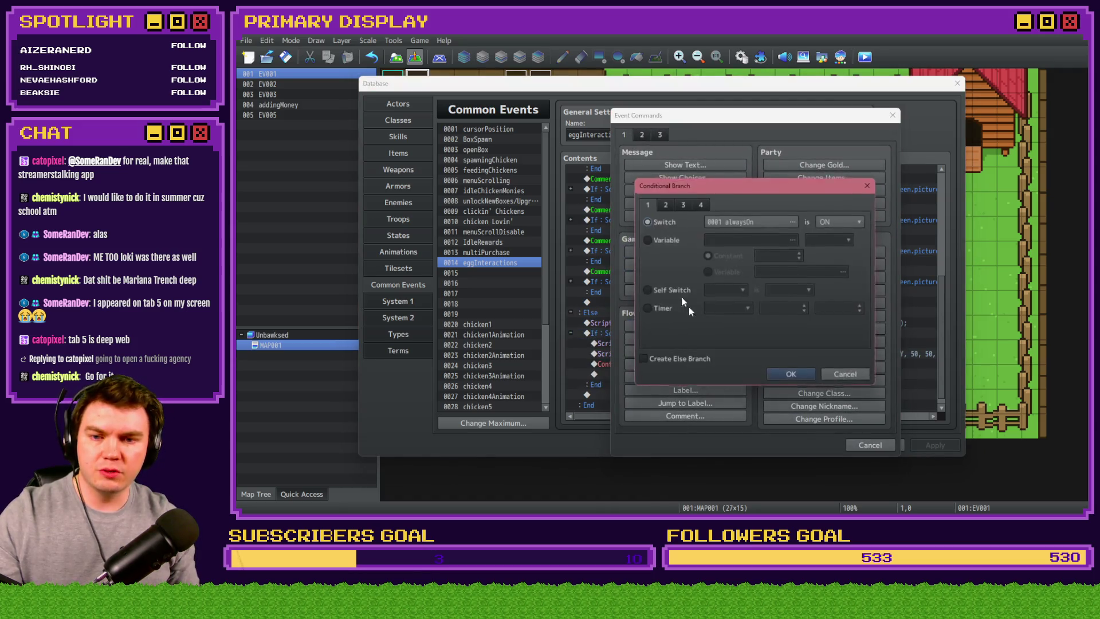
{"action": "left_click", "coordinate": [700, 204]}
{"action": "left_click", "coordinate": [744, 336]}
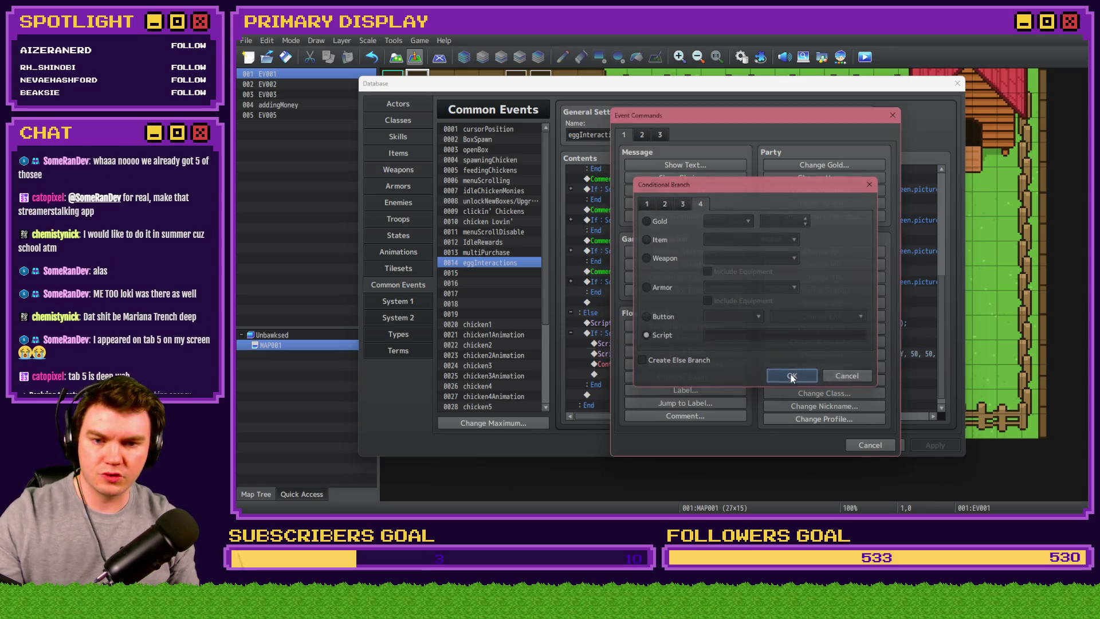
{"action": "left_click", "coordinate": [790, 376]}
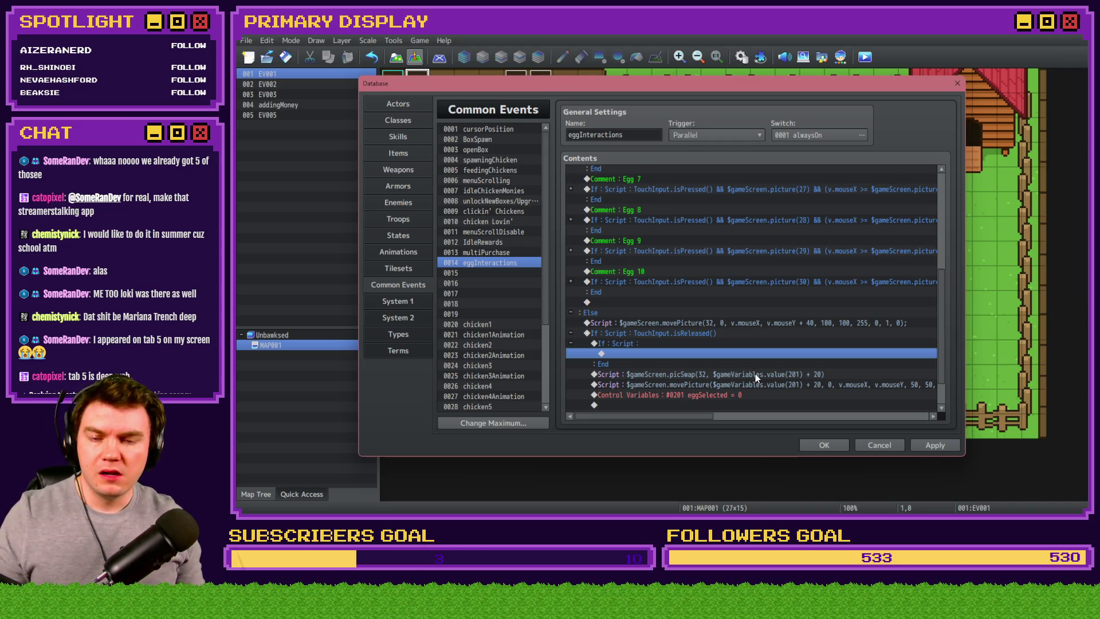
- Enter $gameScreen.picture(32)._x < as the new branch's script condition
{"action": "left_click", "coordinate": [698, 343]}
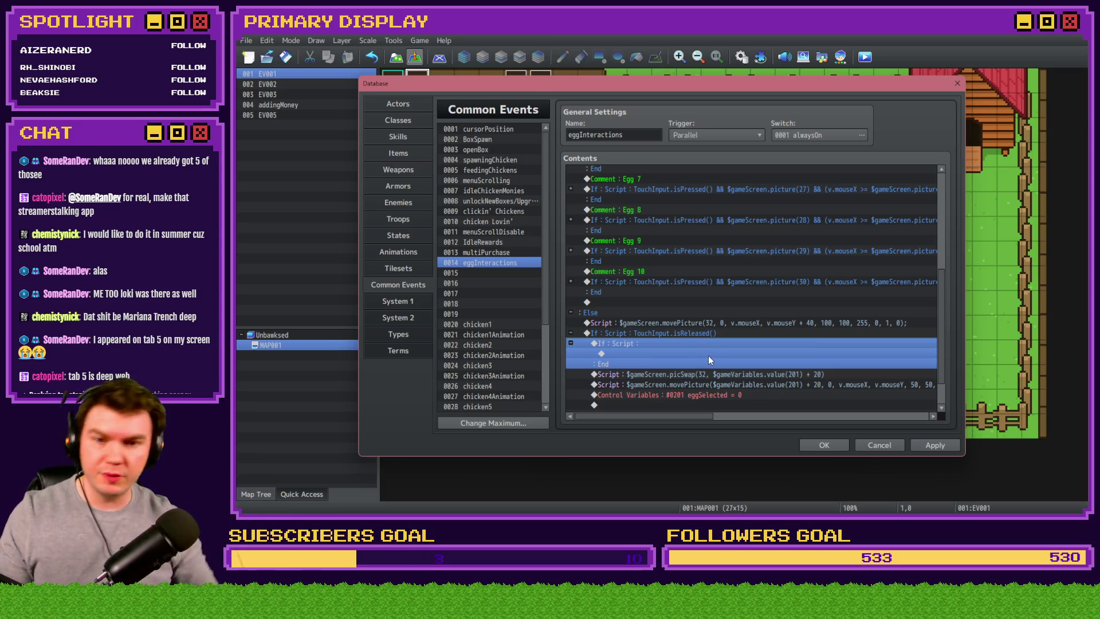
{"action": "scroll", "coordinate": [689, 343], "scroll_direction": "down", "scroll_amount": 2}
{"action": "left_click", "coordinate": [671, 296]}
{"action": "double_click", "coordinate": [671, 303]}
{"action": "type", "text": "$gameScreen.picture()"}
{"action": "key", "text": "Left"}
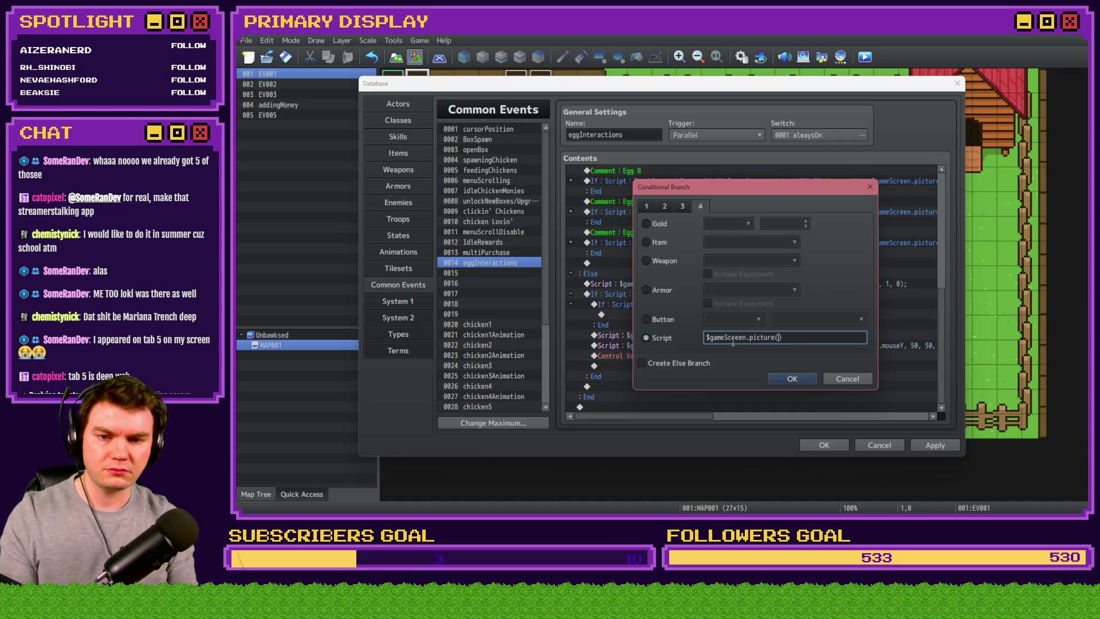
{"action": "type", "text": "32"}
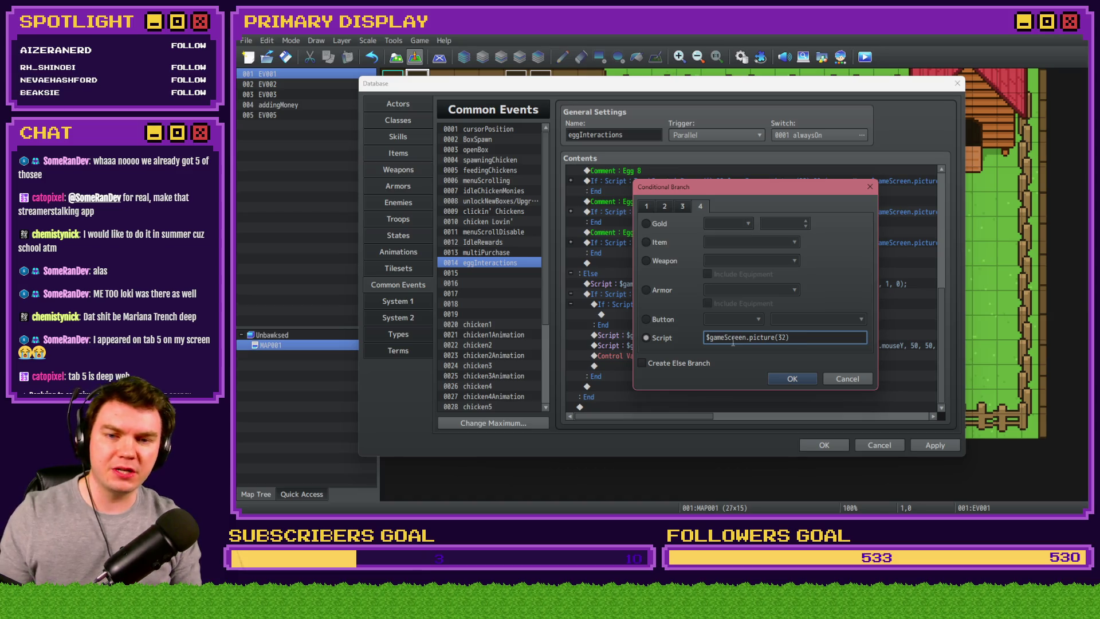
{"action": "type", "text": "._x"}
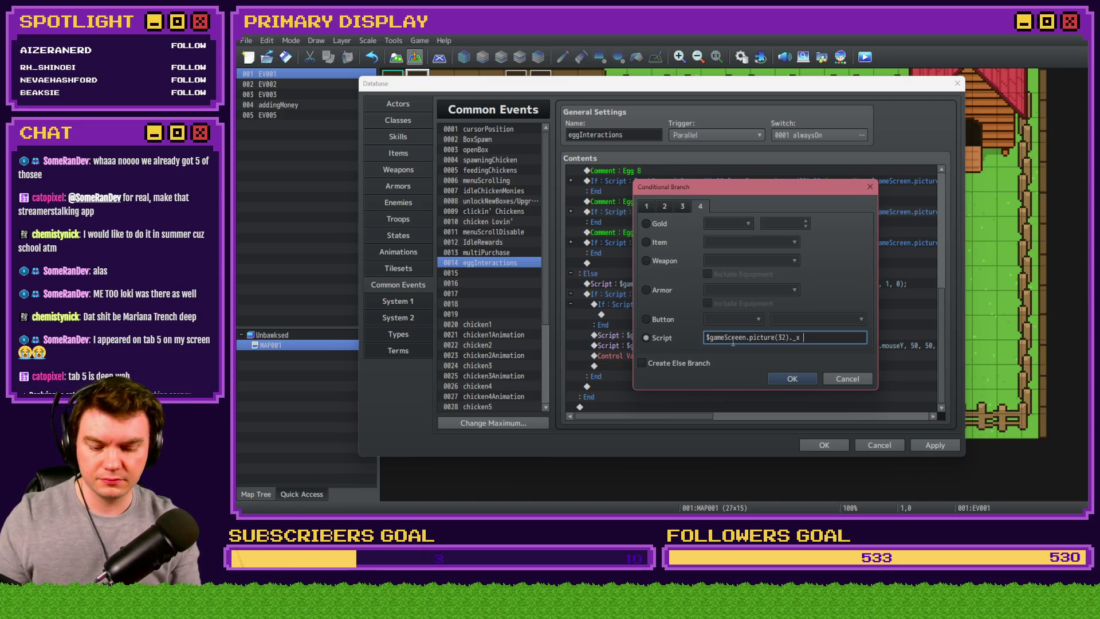
{"action": "type", "text": "<"}
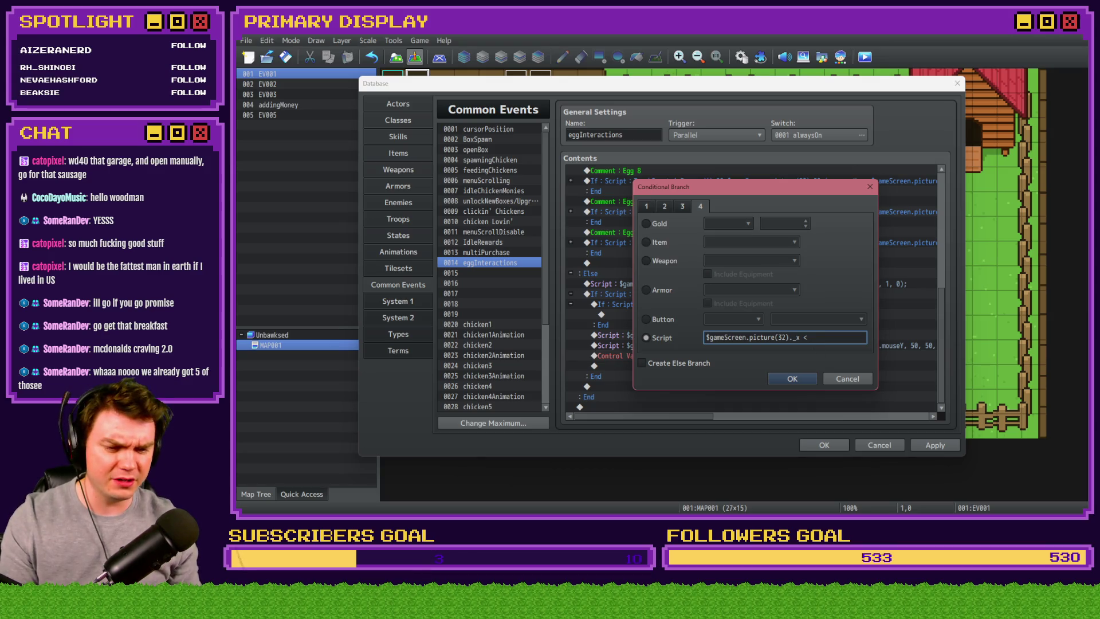
{"action": "left_click", "coordinate": [801, 381]}
- Close the Database and start a playtest, answering the save prompt
{"action": "left_click", "coordinate": [814, 443]}
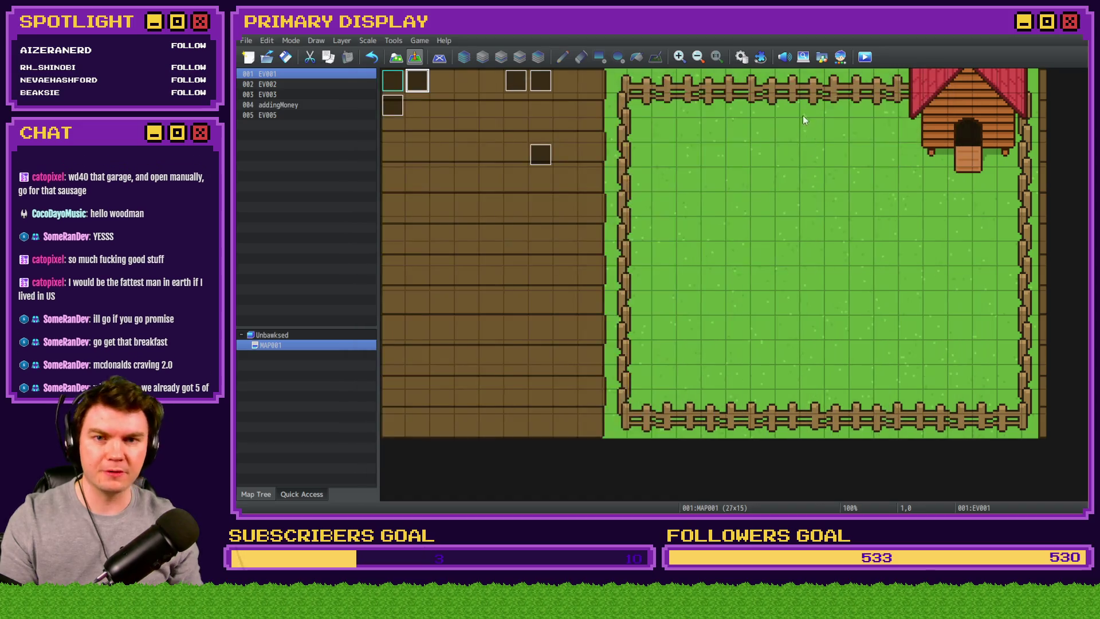
{"action": "left_click", "coordinate": [864, 57]}
{"action": "left_click", "coordinate": [636, 288]}
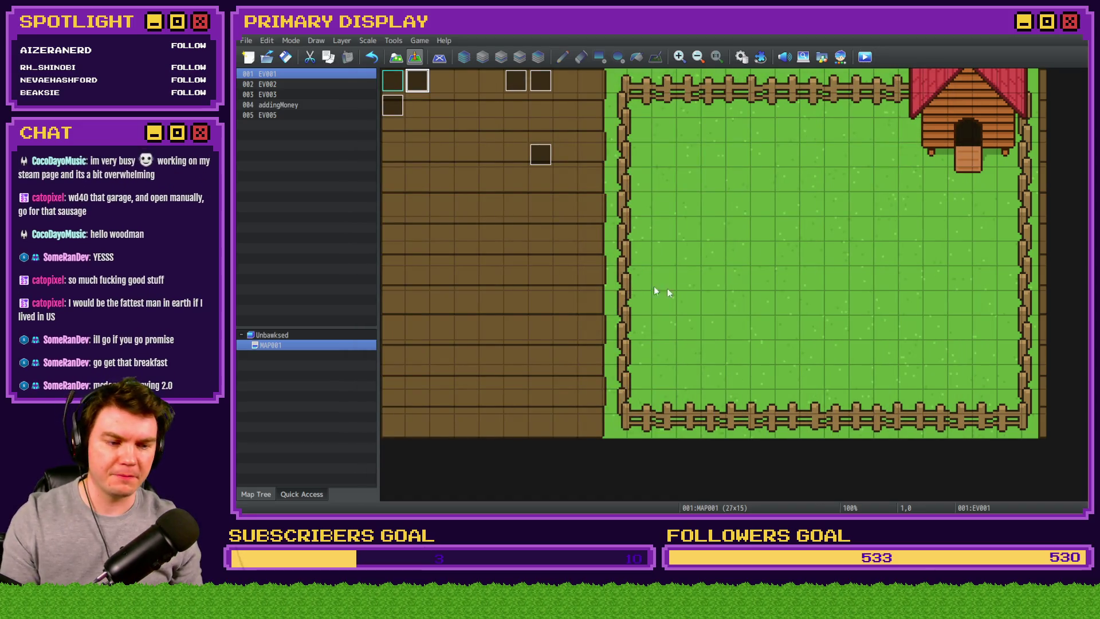
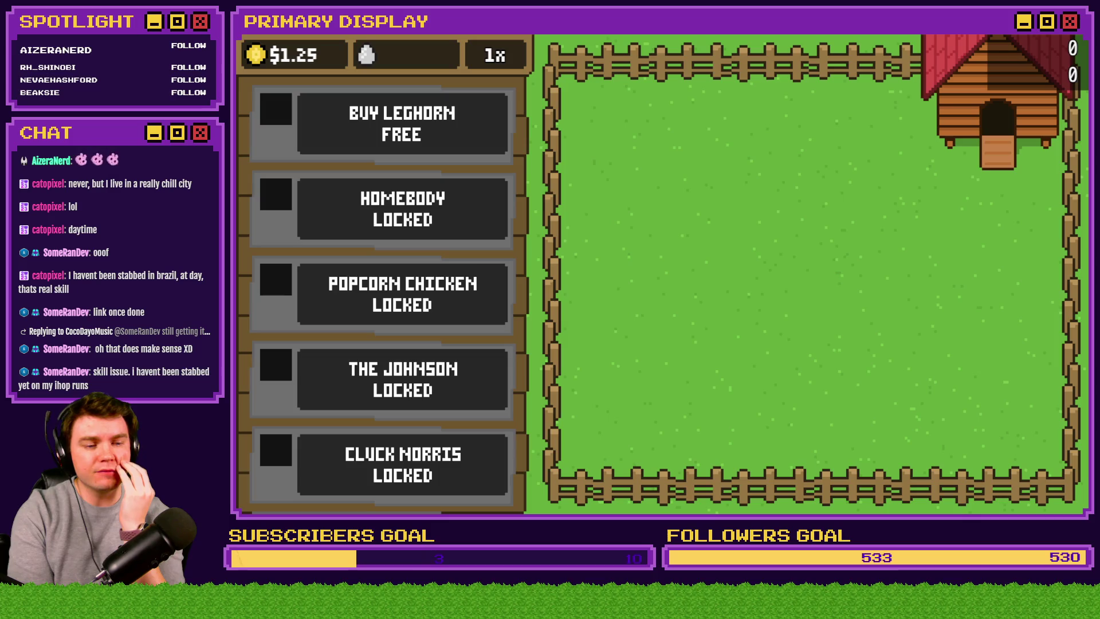
- Back in eggInteractions, move the picSwap script line above the picture(32)._x < 500 check
{"action": "key", "text": "alt+F4"}
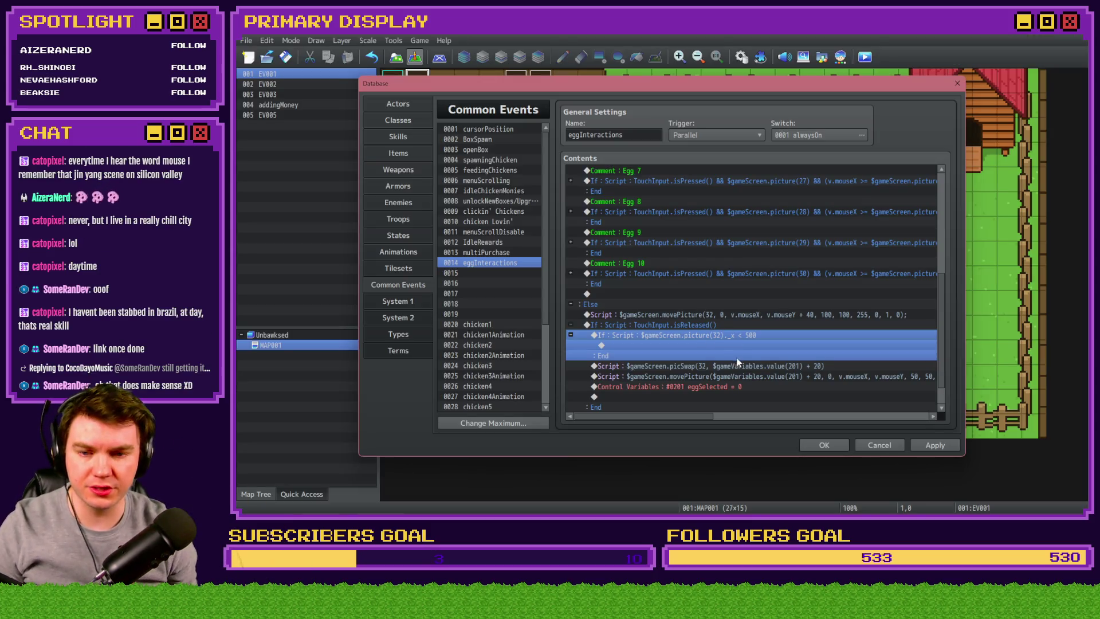
{"action": "left_click", "coordinate": [732, 375]}
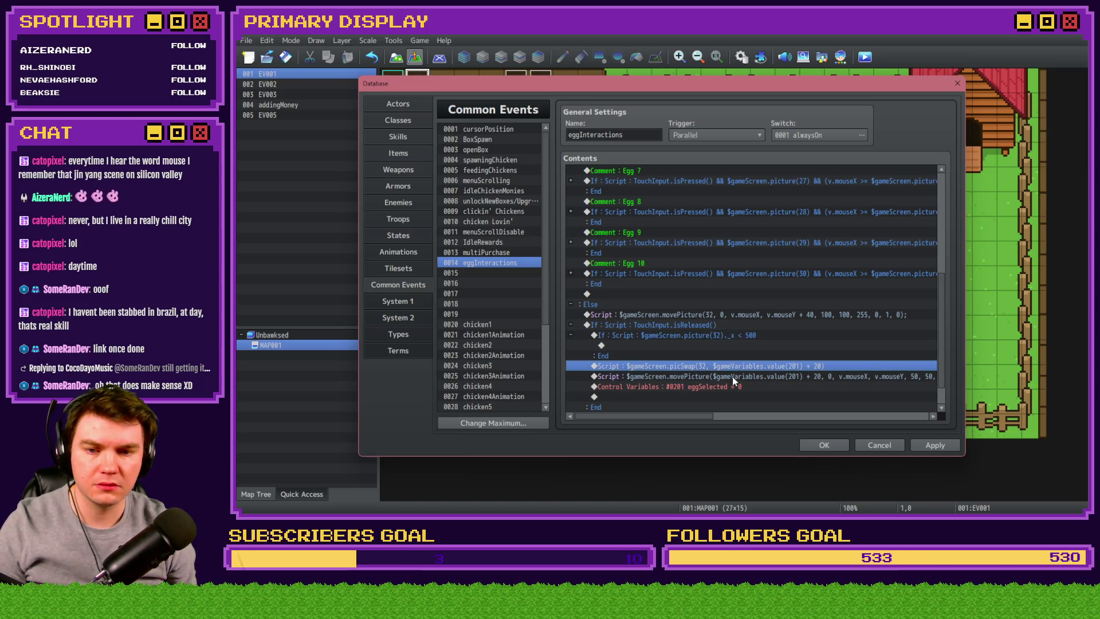
{"action": "left_click", "coordinate": [738, 363]}
{"action": "left_click_drag", "start_coordinate": [738, 363], "coordinate": [730, 335]}
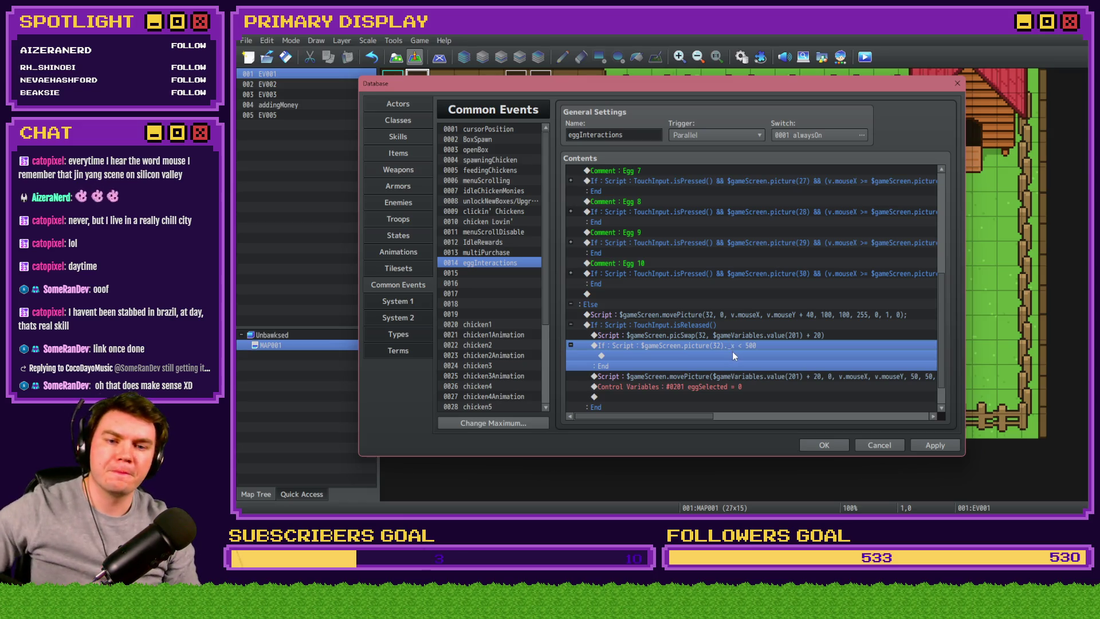
- Nest the movePicture script inside the x < 500 check and open it, selecting v.mouseX
{"action": "left_click", "coordinate": [737, 379]}
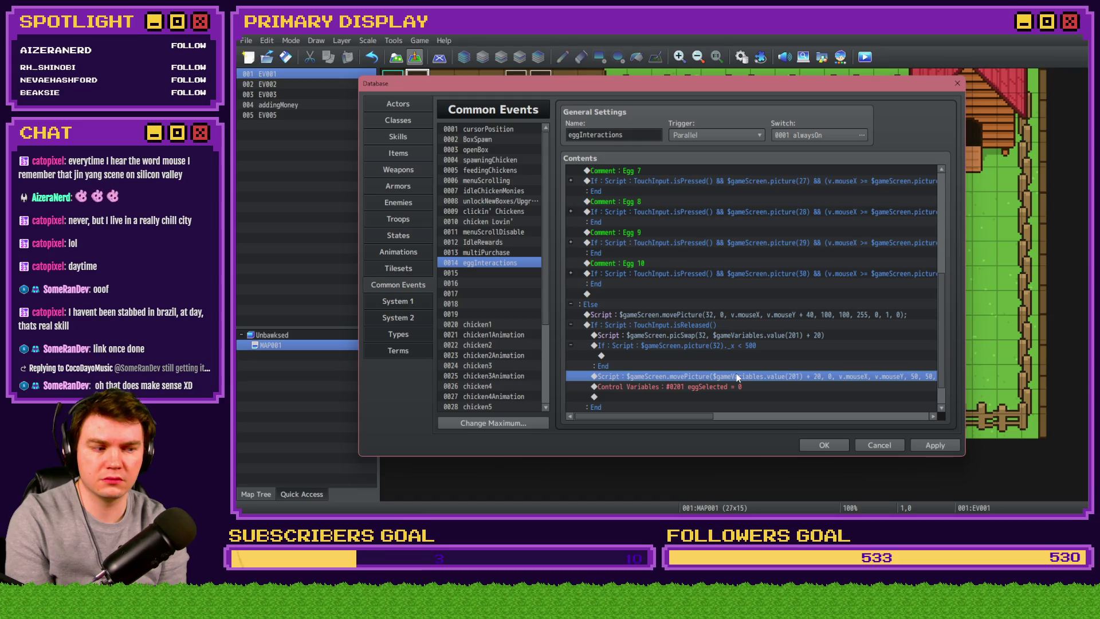
{"action": "left_click", "coordinate": [723, 351]}
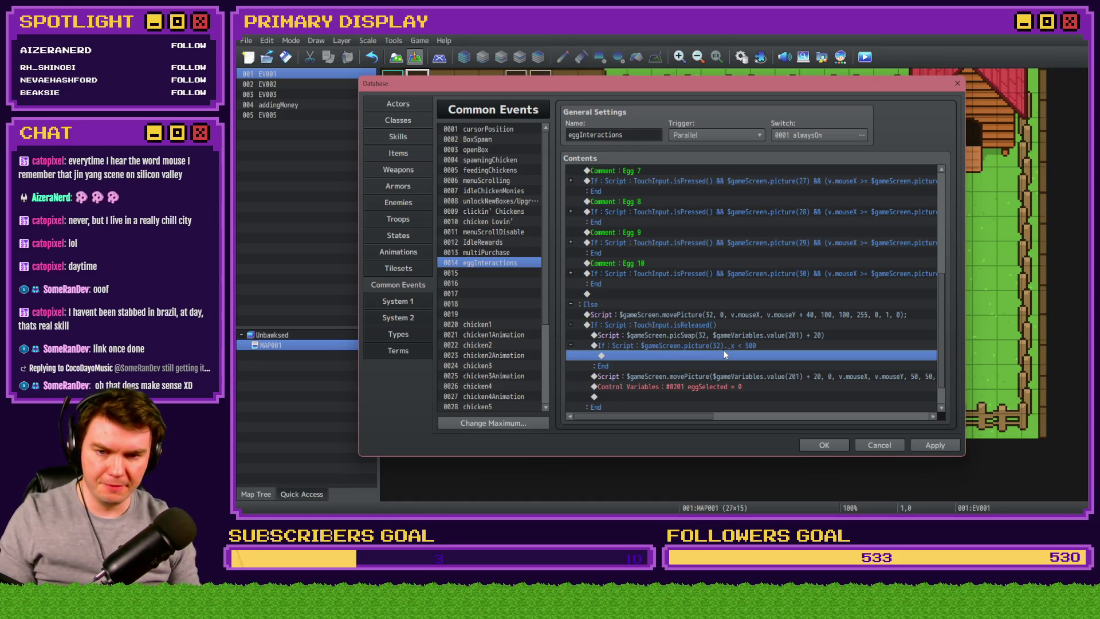
{"action": "left_click", "coordinate": [728, 346]}
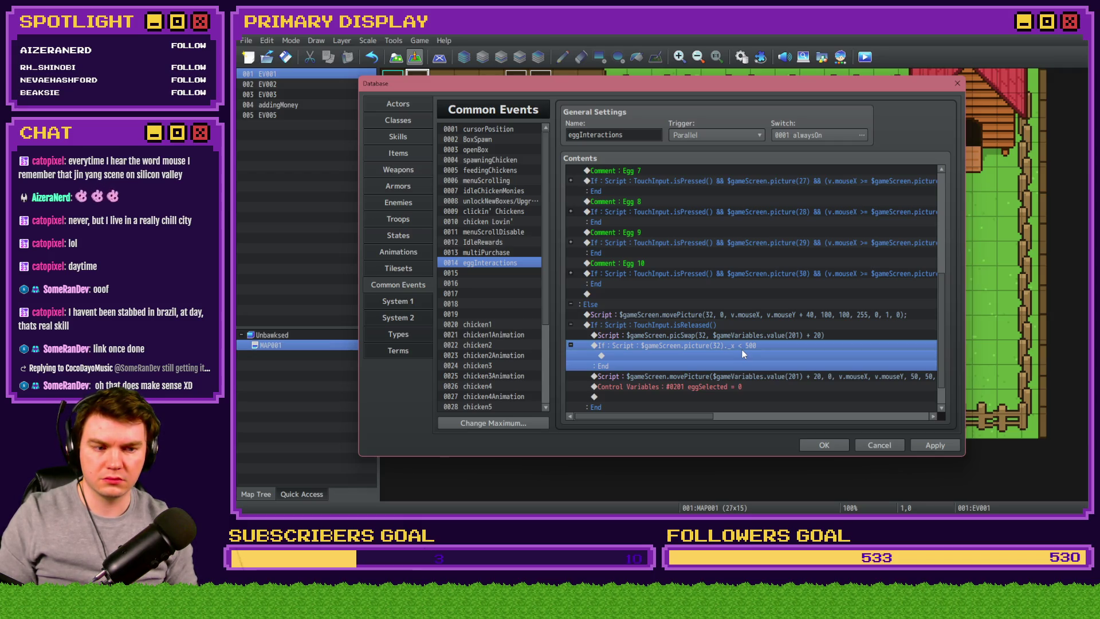
{"action": "left_click", "coordinate": [755, 377]}
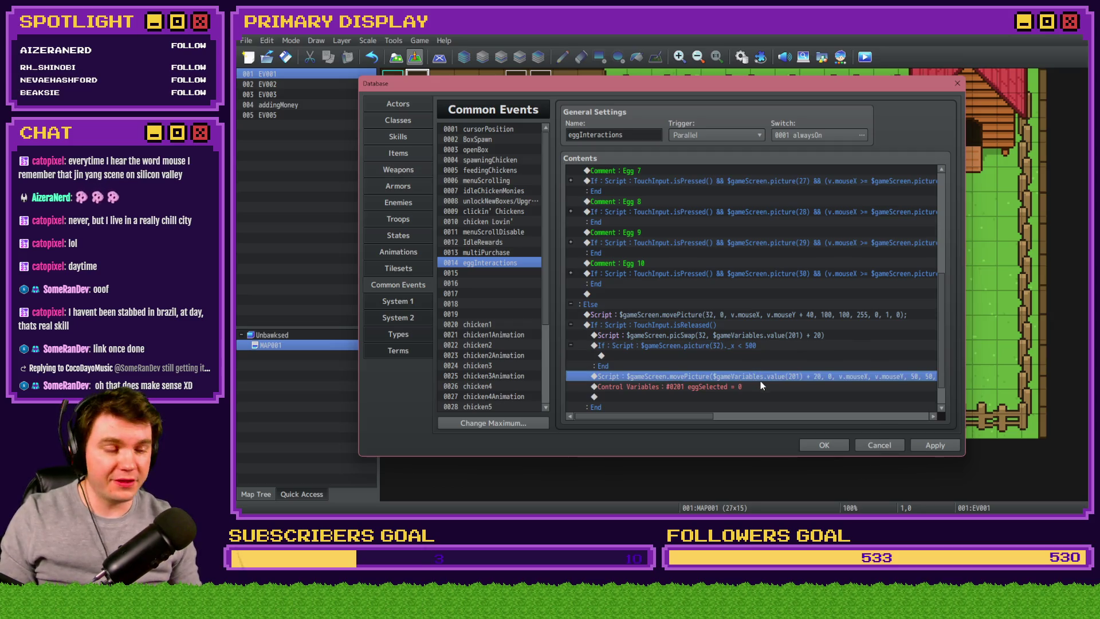
{"action": "left_click_drag", "start_coordinate": [744, 367], "coordinate": [747, 357]}
{"action": "double_click", "coordinate": [747, 355]}
{"action": "left_click_drag", "start_coordinate": [726, 202], "coordinate": [755, 201]}
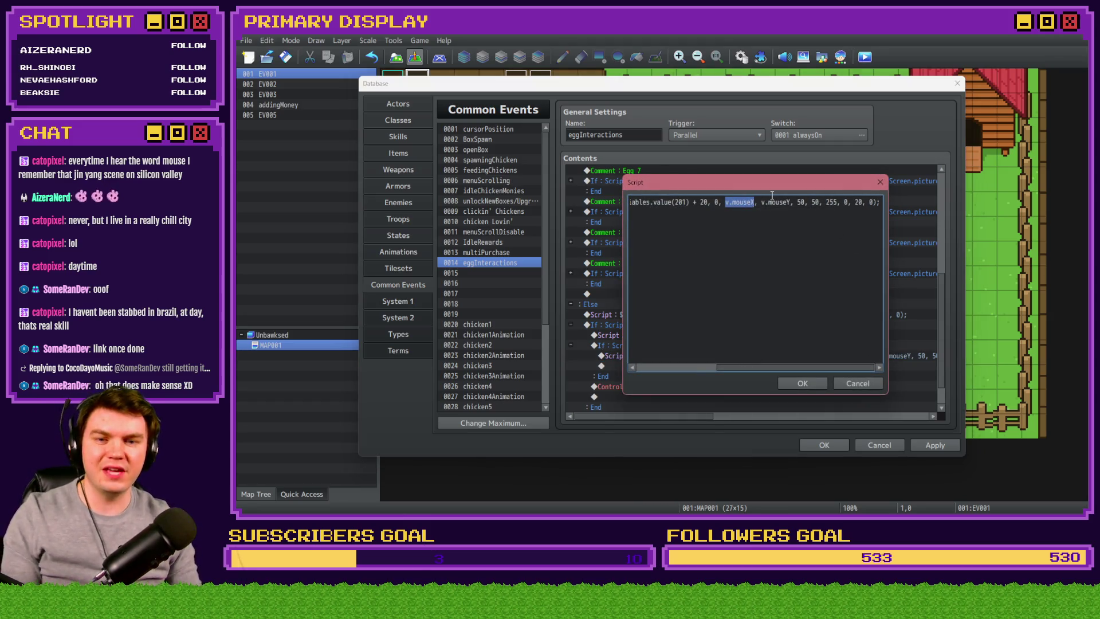
- Replace v.mouseX with 500 in the movePicture script inside the x < 500 check
{"action": "type", "text": "500"}
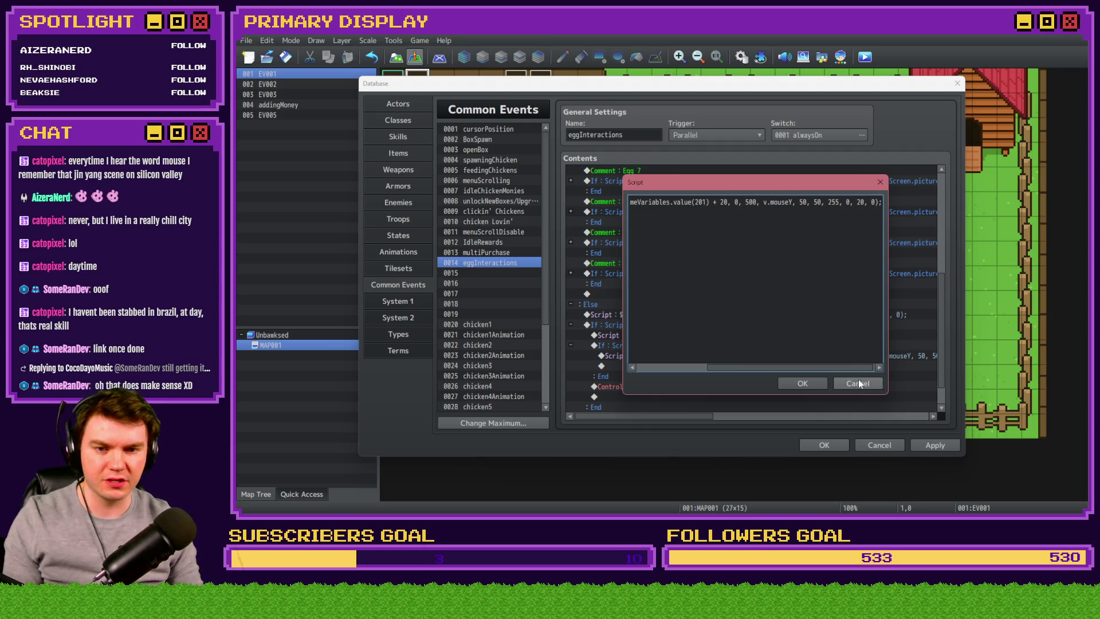
{"action": "left_click", "coordinate": [859, 384]}
{"action": "key", "text": "ctrl+c"}
{"action": "left_click", "coordinate": [723, 386]}
{"action": "key", "text": "ctrl+v"}
{"action": "double_click", "coordinate": [723, 386]}
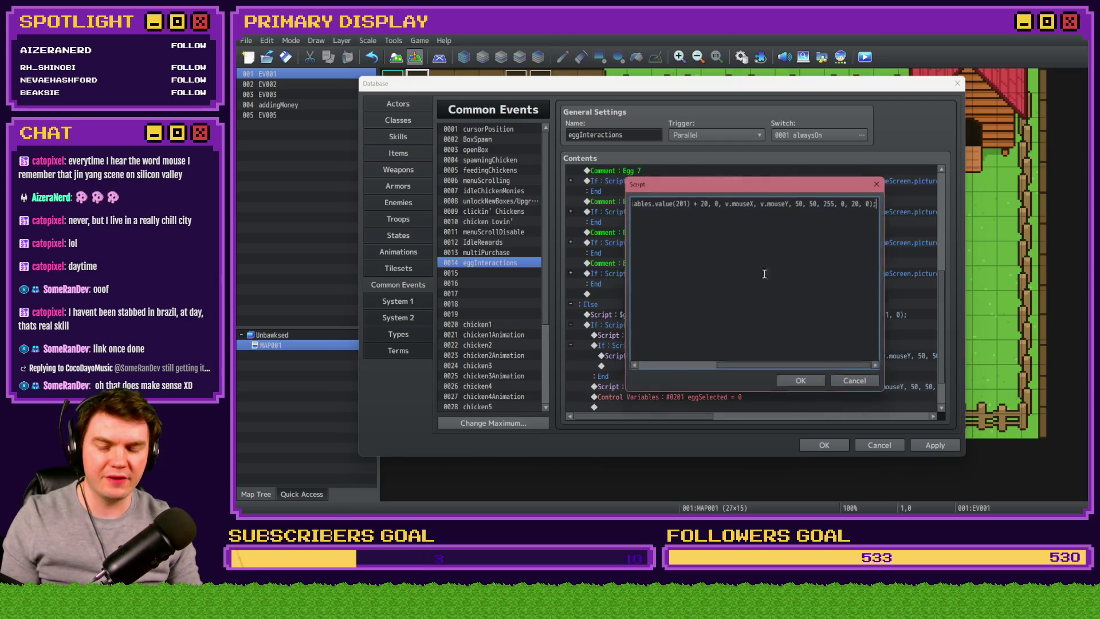
{"action": "double_click", "coordinate": [738, 202]}
{"action": "left_click_drag", "start_coordinate": [725, 201], "coordinate": [757, 202]}
{"action": "type", "text": "500"}
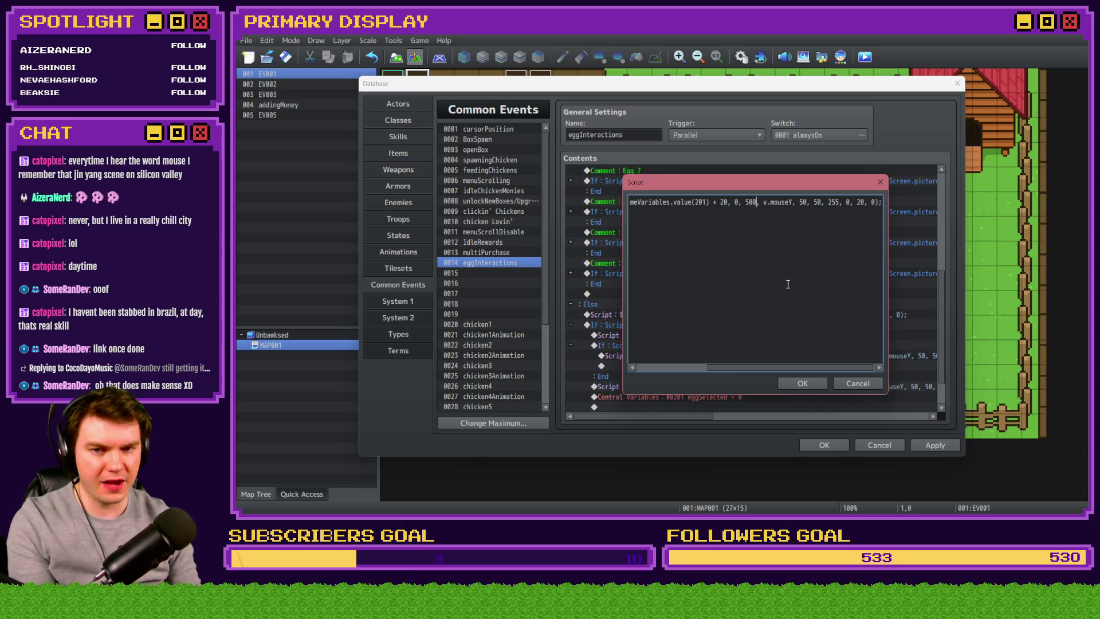
{"action": "left_click", "coordinate": [791, 382]}
- Try an else branch on the x < 500 check, then remove it again
{"action": "left_click", "coordinate": [746, 347]}
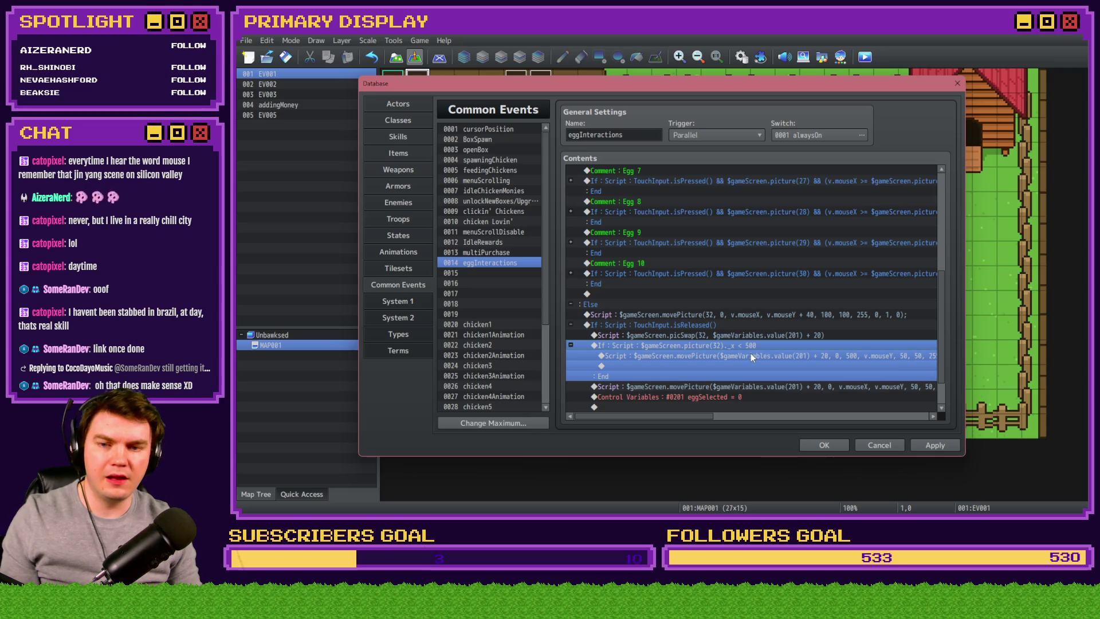
{"action": "double_click", "coordinate": [751, 351]}
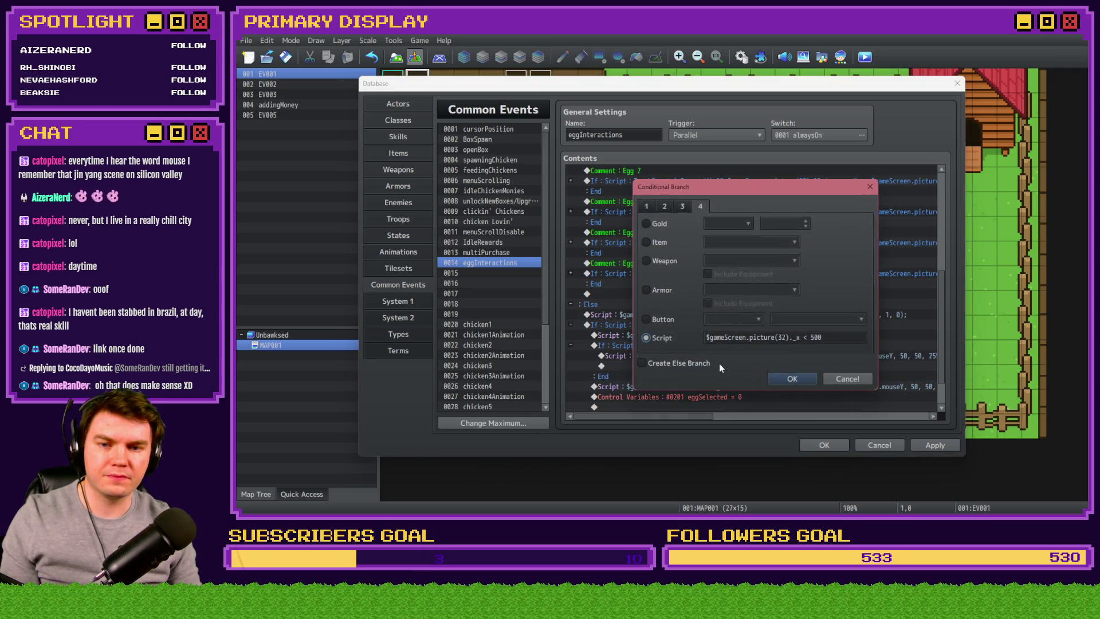
{"action": "left_click", "coordinate": [691, 364]}
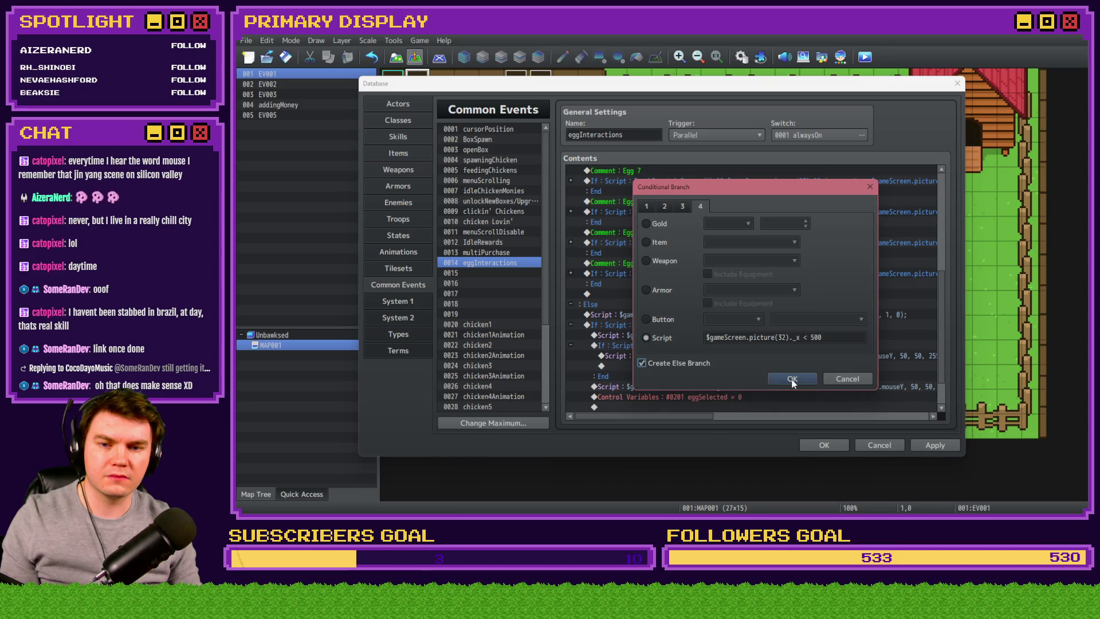
{"action": "left_click", "coordinate": [792, 379]}
{"action": "left_click", "coordinate": [665, 324]}
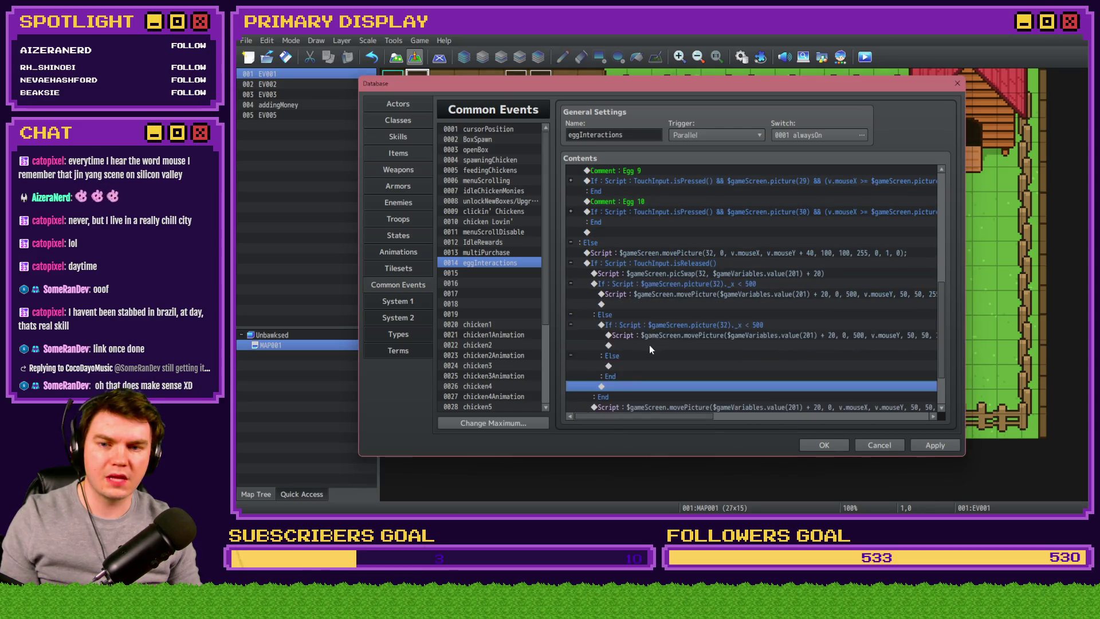
{"action": "key", "text": "ctrl+v"}
{"action": "key", "text": "Delete"}
{"action": "double_click", "coordinate": [699, 282]}
{"action": "left_click", "coordinate": [643, 363]}
{"action": "left_click", "coordinate": [792, 378]}
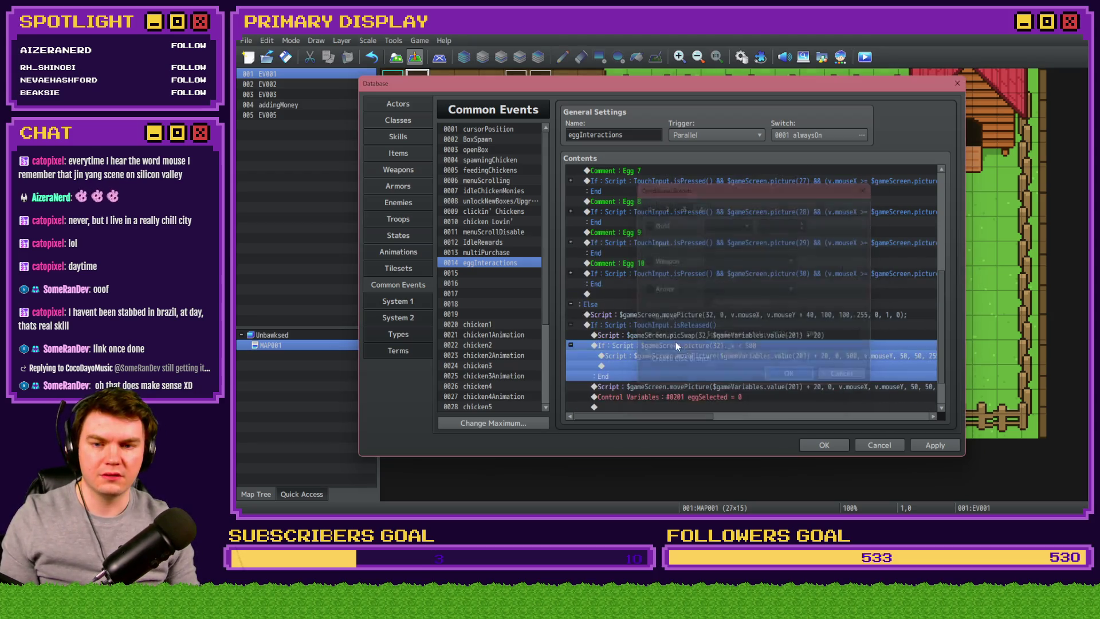
- Add a copy of the check with condition picture(32)._x > 500, then save and playtest
{"action": "key", "text": "Down"}
{"action": "double_click", "coordinate": [688, 346]}
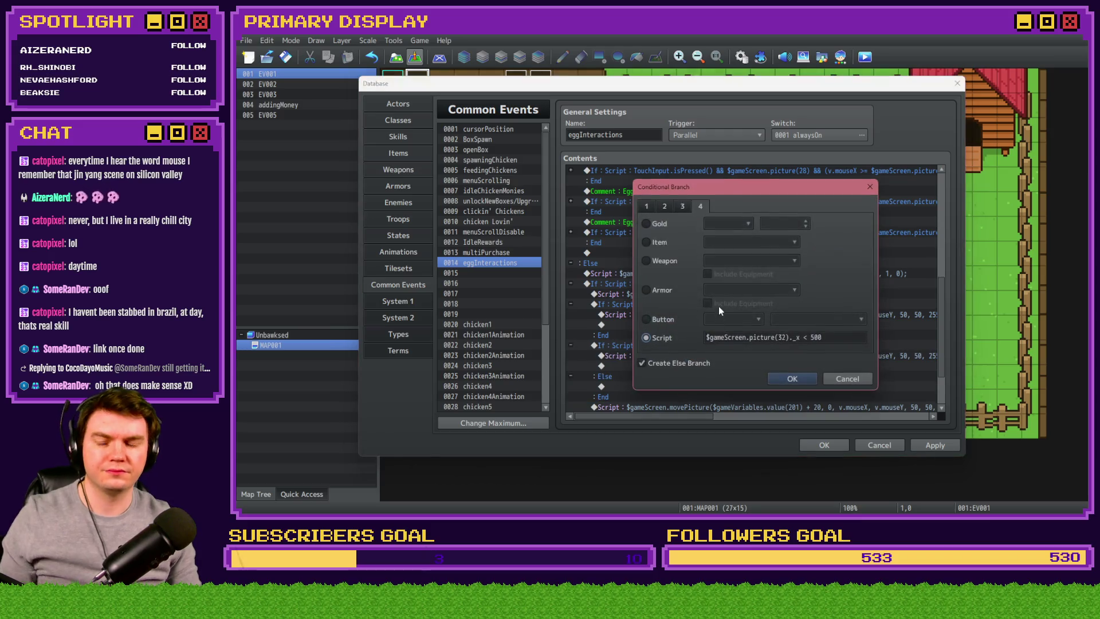
{"action": "left_click", "coordinate": [806, 337]}
{"action": "key", "text": "BackSpace"}
{"action": "type", "text": ">"}
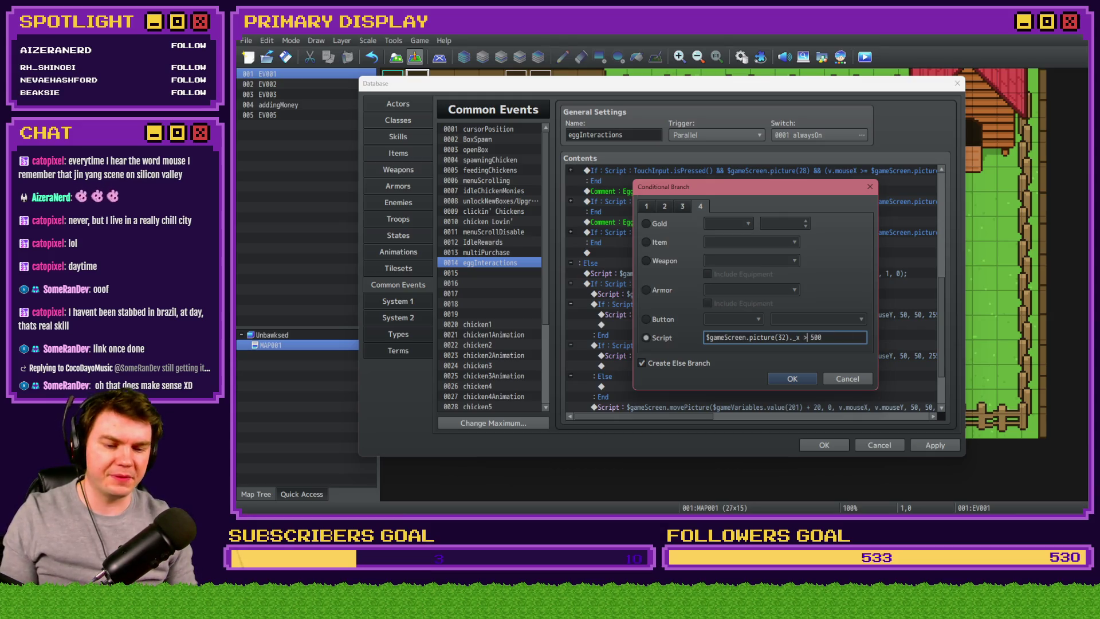
{"action": "left_click", "coordinate": [819, 445]}
{"action": "left_click", "coordinate": [865, 57]}
{"action": "left_click", "coordinate": [633, 287]}
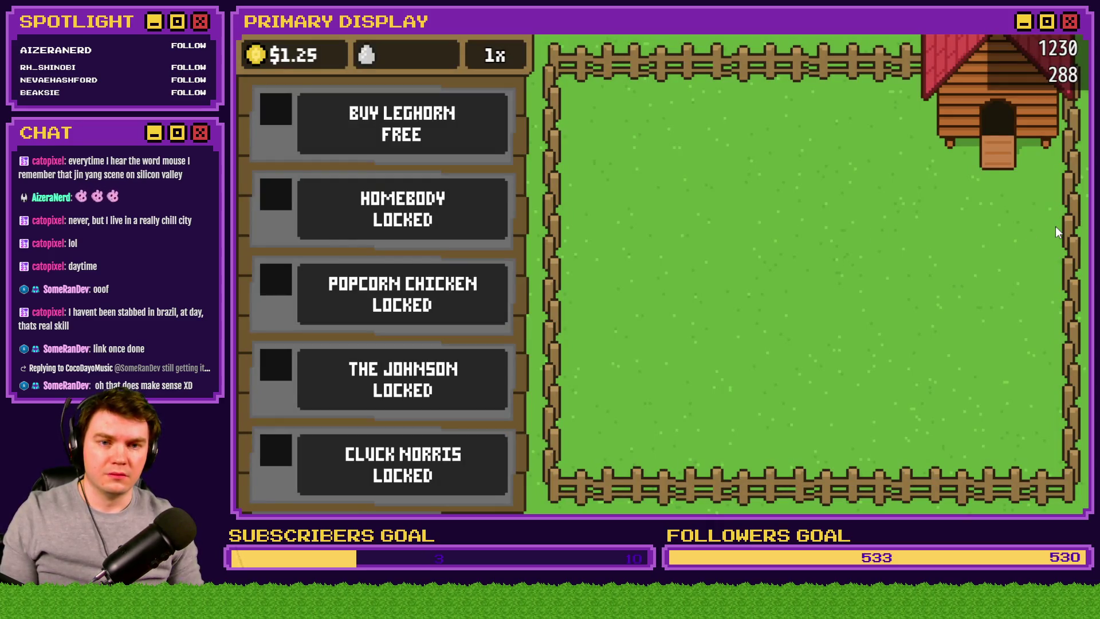
- Close the game and change the second check's condition to picture(32)._x > 1230
{"action": "key", "text": "alt+Tab"}
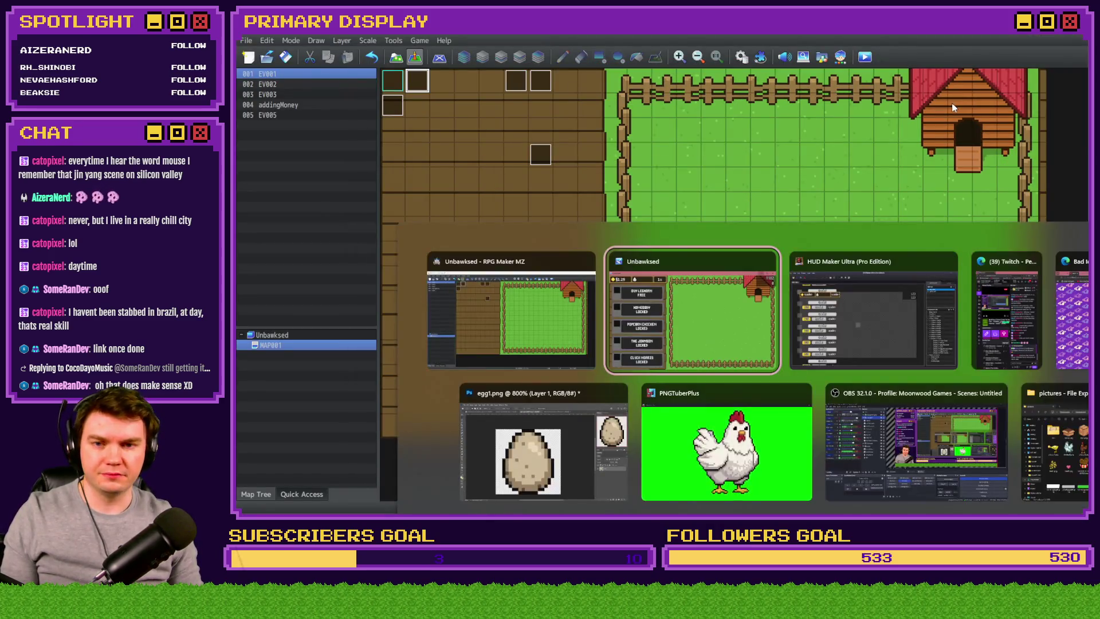
{"action": "key", "text": "alt+F4"}
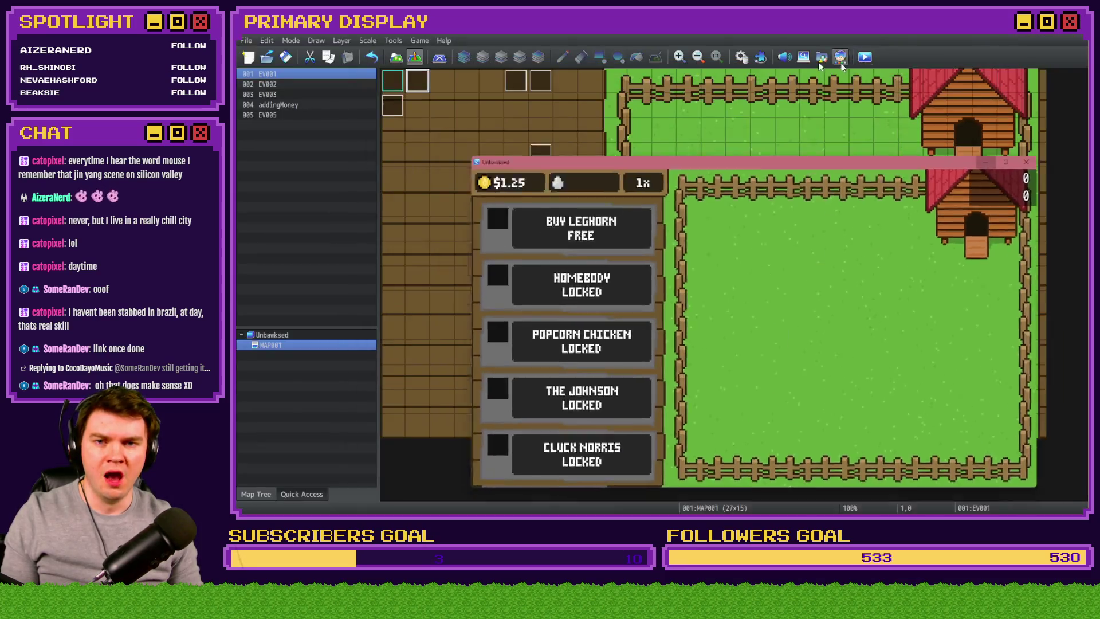
{"action": "left_click", "coordinate": [742, 57]}
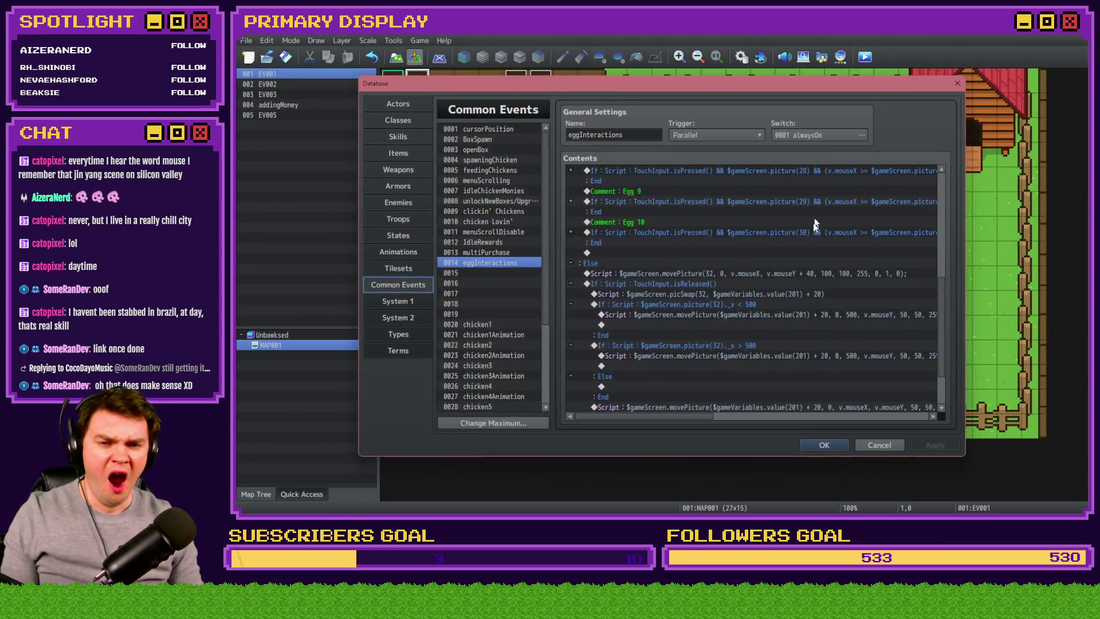
{"action": "double_click", "coordinate": [746, 346]}
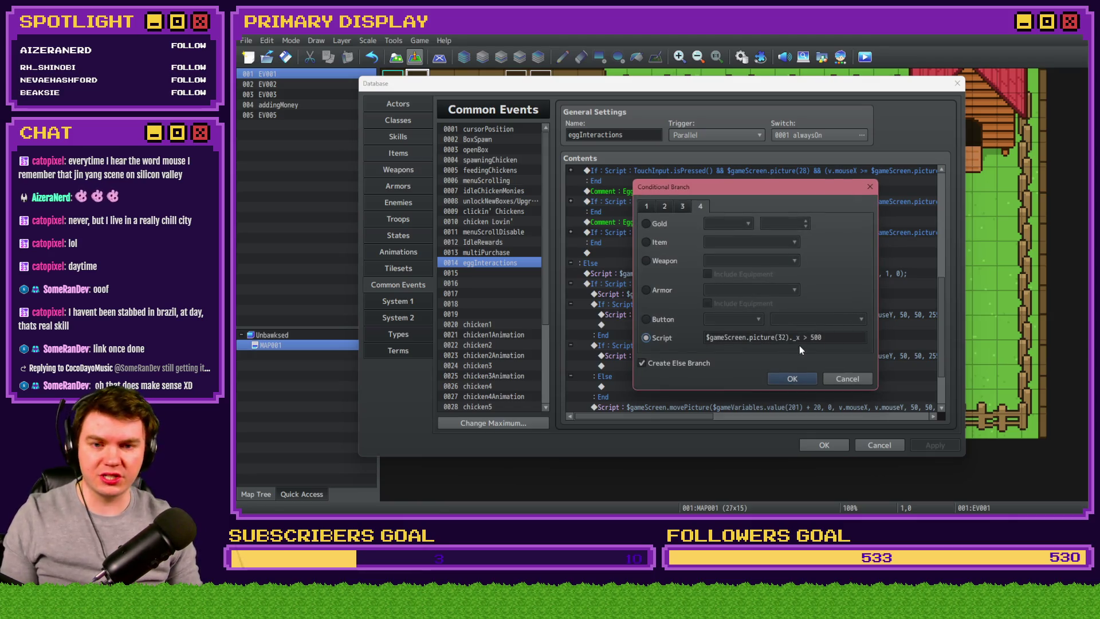
{"action": "double_click", "coordinate": [816, 338]}
{"action": "type", "text": "12"}
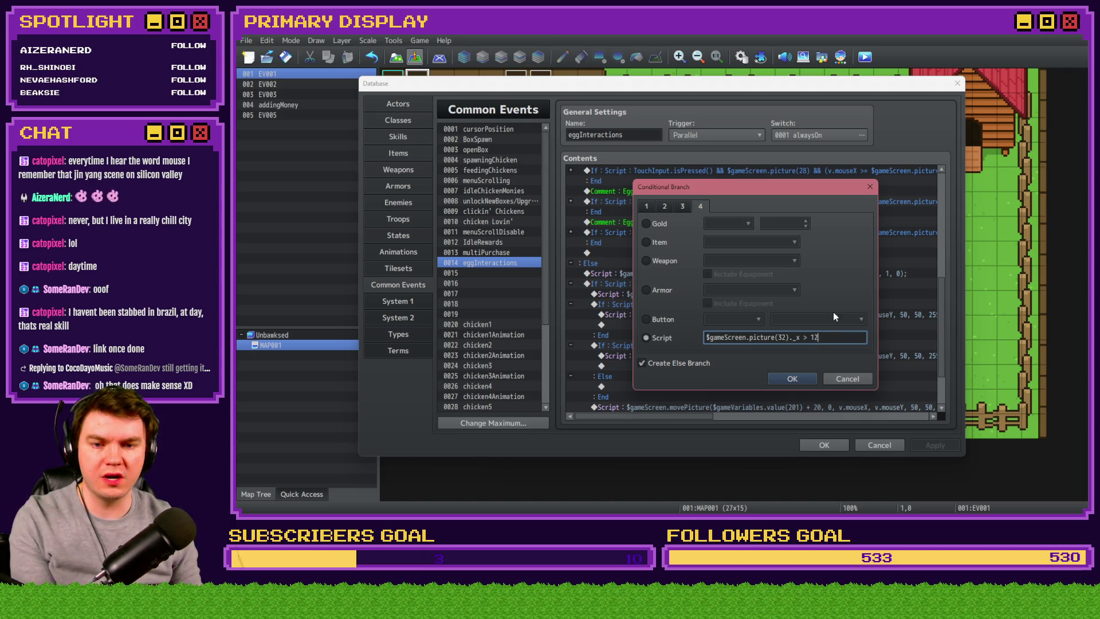
{"action": "left_click", "coordinate": [808, 379]}
- Change that branch's movePicture x position from 500 to 1230
{"action": "double_click", "coordinate": [787, 353]}
{"action": "double_click", "coordinate": [749, 201]}
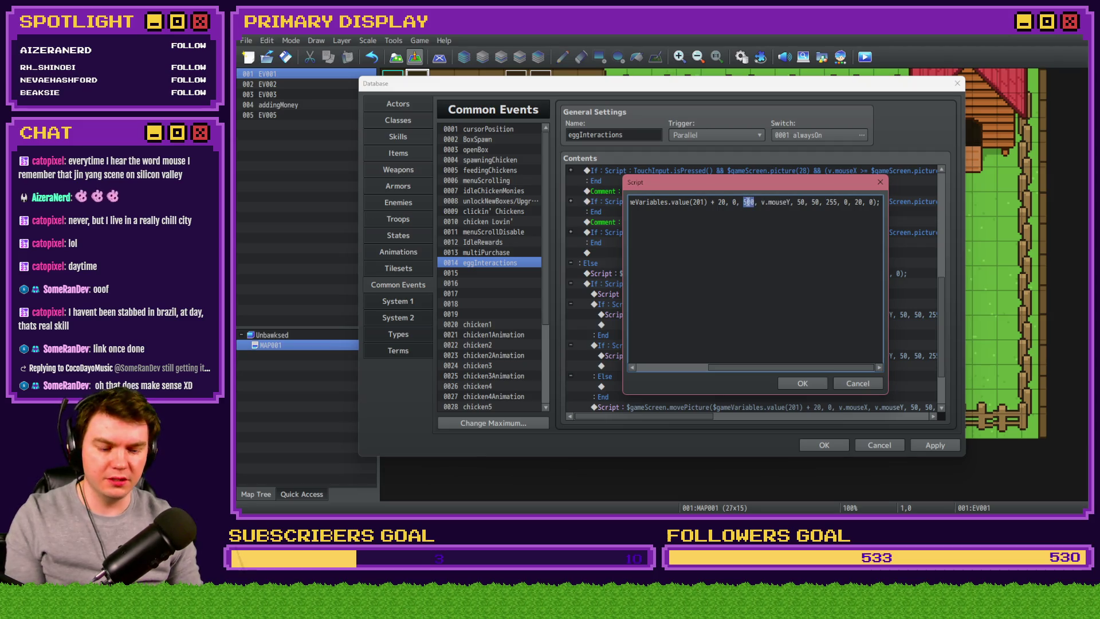
{"action": "type", "text": "1230"}
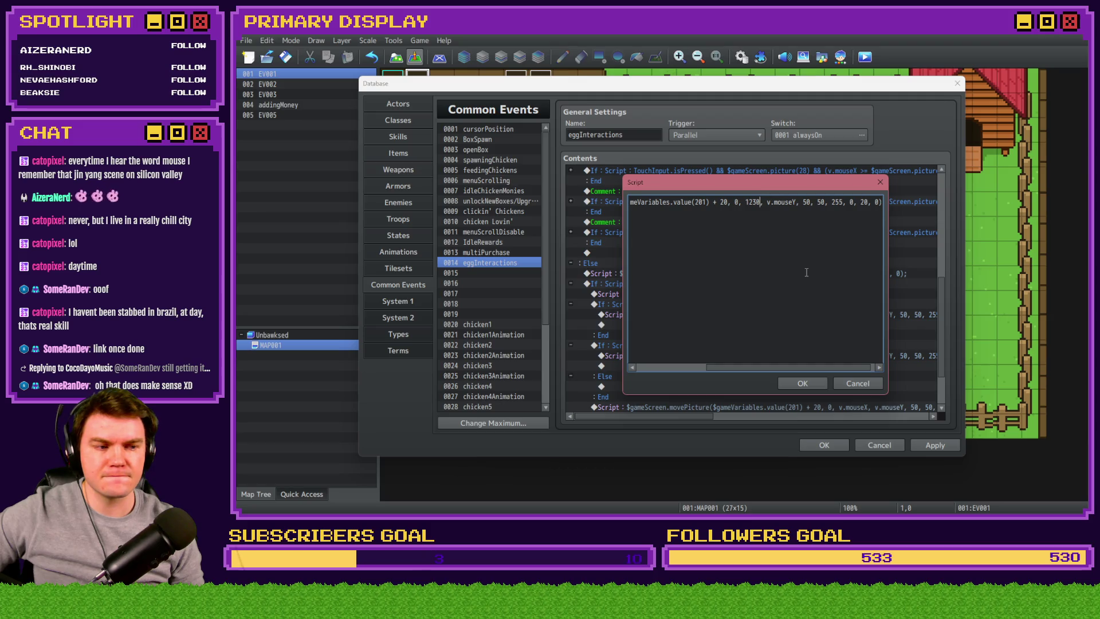
{"action": "left_click", "coordinate": [808, 383]}
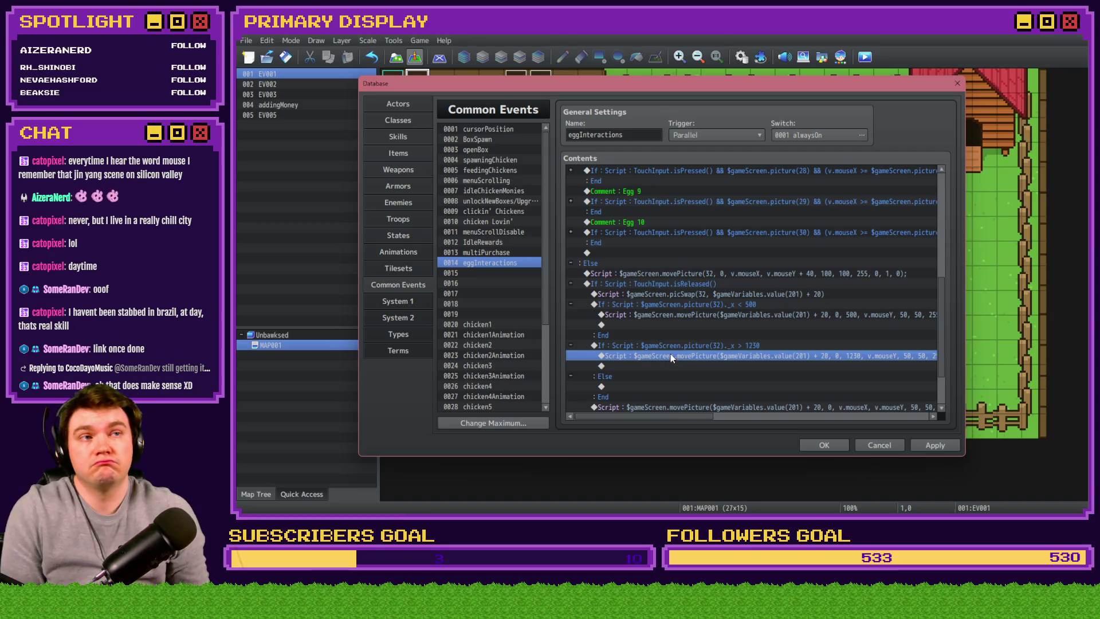
{"action": "left_click", "coordinate": [687, 346]}
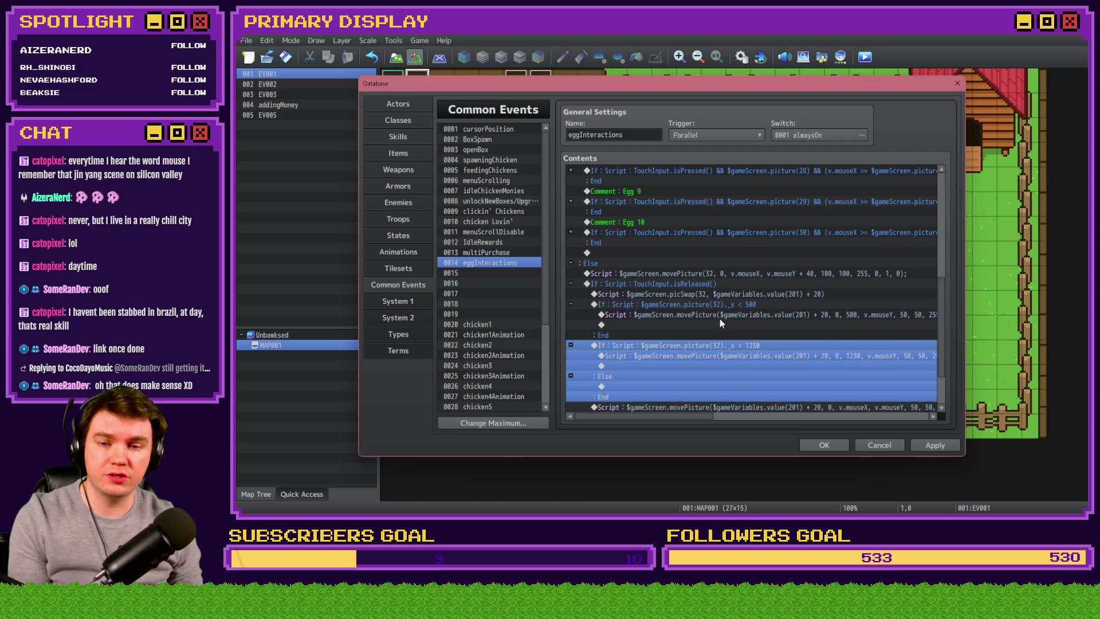
- Delete the x > 1230 check and append && to the x < 500 condition
{"action": "key", "text": "Delete"}
{"action": "double_click", "coordinate": [731, 303]}
{"action": "left_click", "coordinate": [793, 337]}
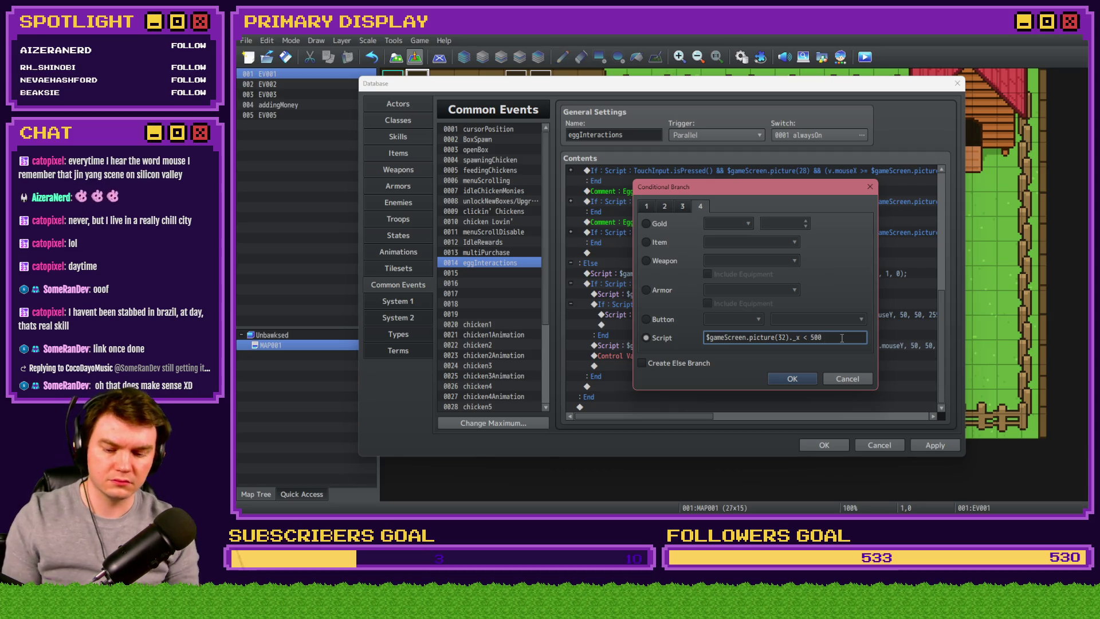
{"action": "type", "text": " &&"}
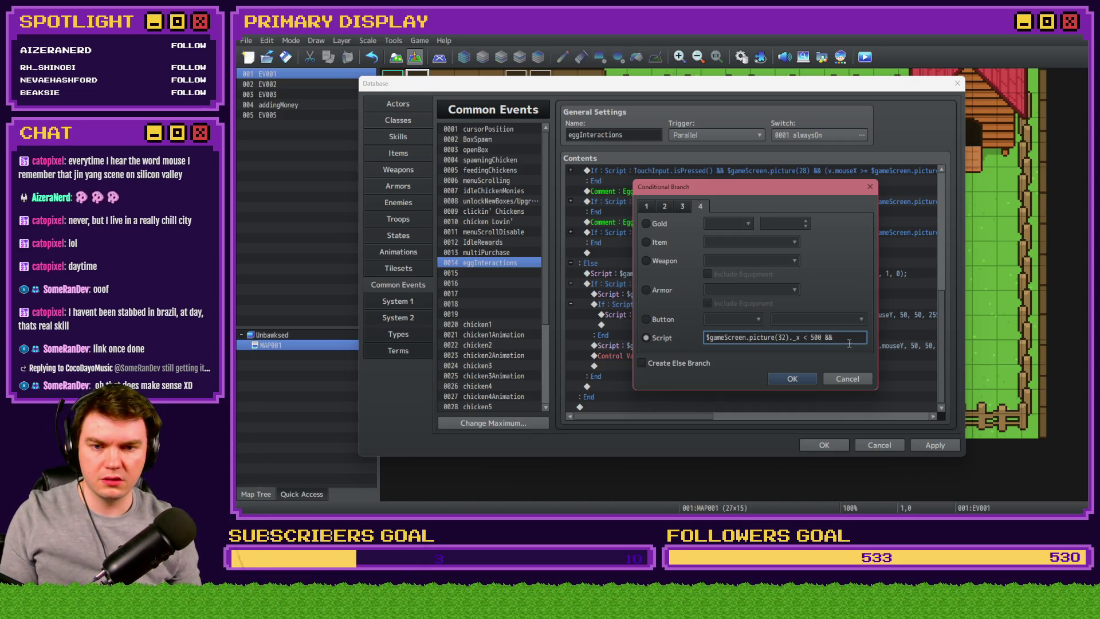
- Duplicate the comparison after && and change its ._x to ._y, selecting the 500 limit
{"action": "triple_click", "coordinate": [822, 338]}
{"action": "key", "text": "ctrl+c"}
{"action": "key", "text": "End"}
{"action": "key", "text": "ctrl+v"}
{"action": "left_click", "coordinate": [822, 339]}
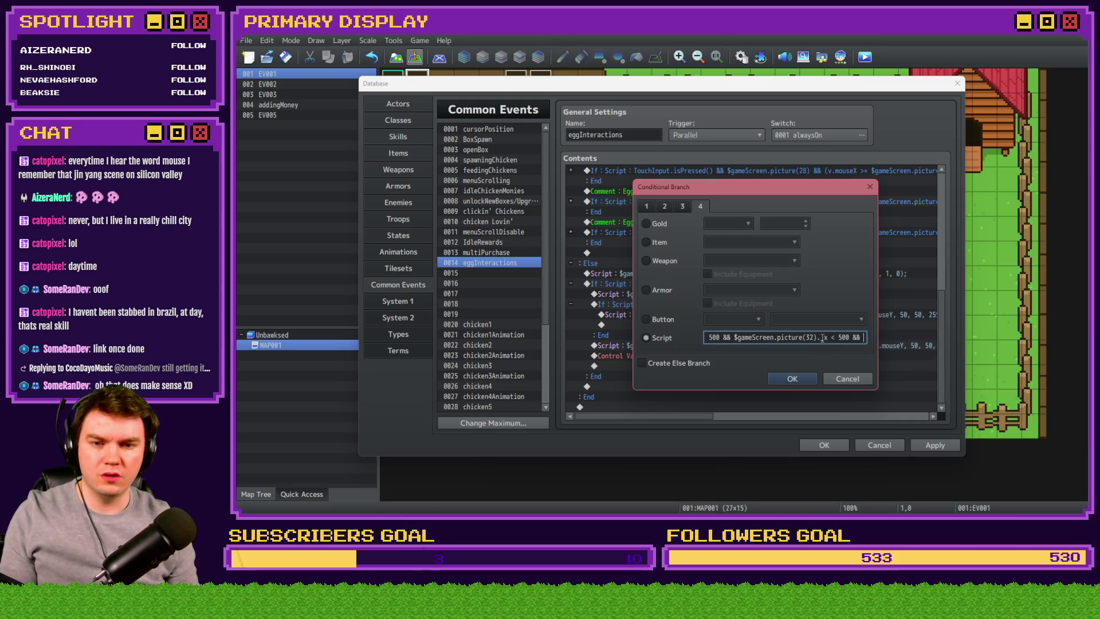
{"action": "key", "text": "BackSpace"}
{"action": "key", "text": "Delete"}
{"action": "type", "text": "y"}
{"action": "key", "text": "Left"}
{"action": "type", "text": "_"}
{"action": "double_click", "coordinate": [844, 337]}
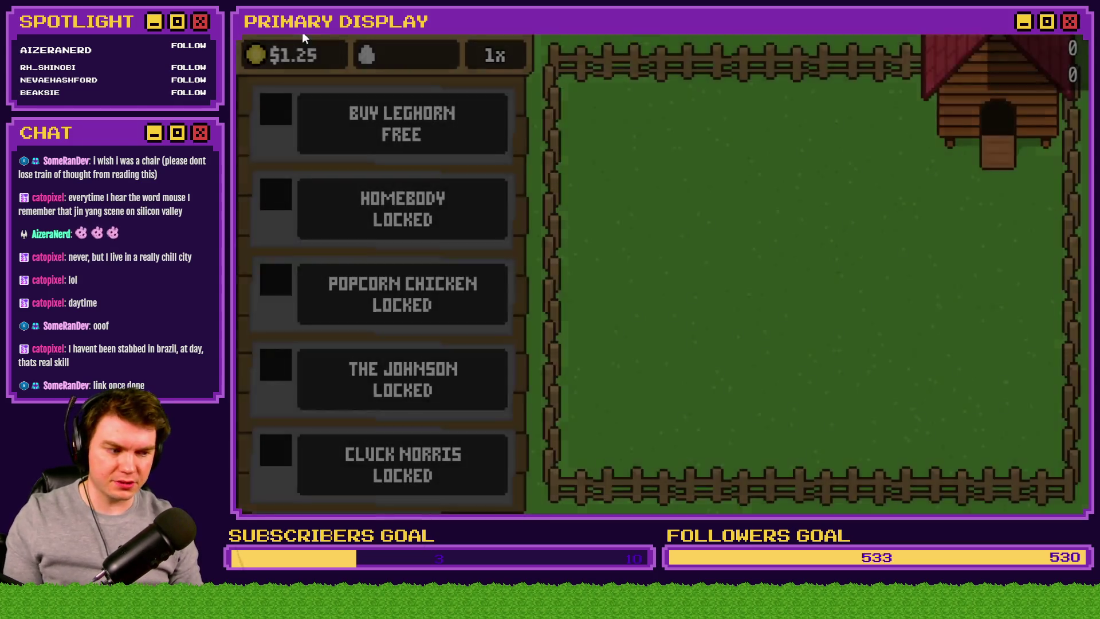
- Buy the free Leghorn, open its crate and drag an egg until the '_x' TypeError appears
{"action": "left_click", "coordinate": [441, 122]}
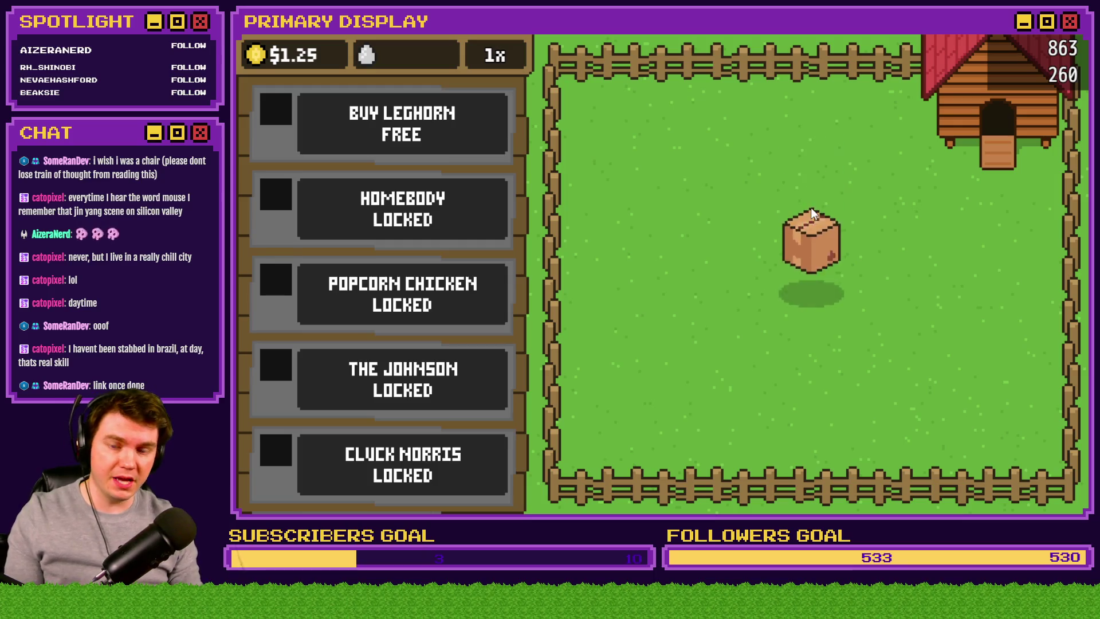
{"action": "left_click", "coordinate": [816, 279]}
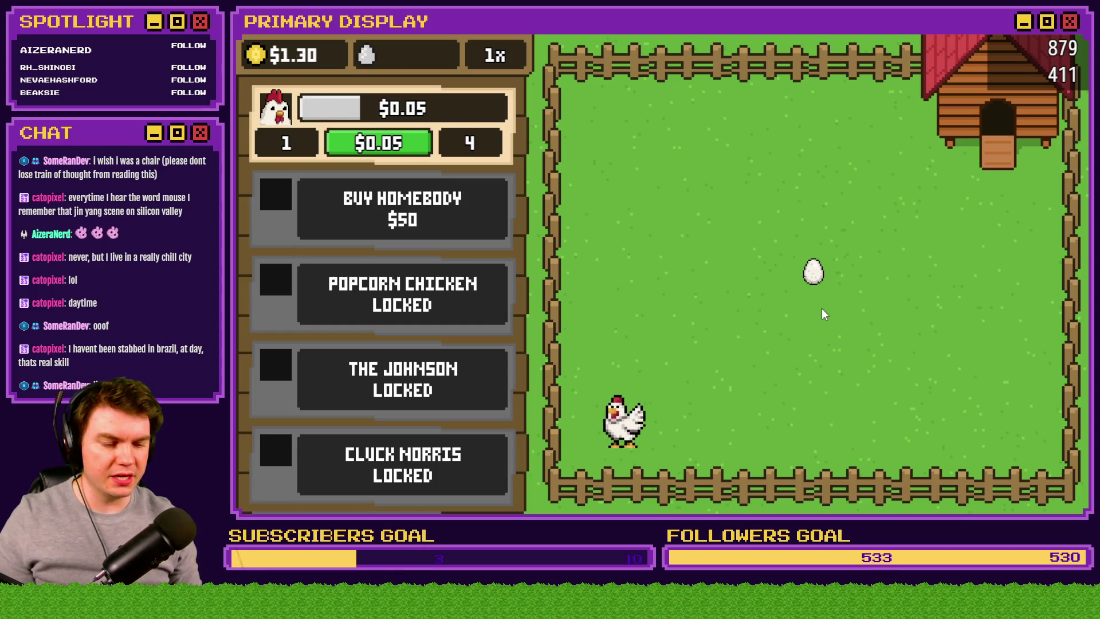
{"action": "mouse_move", "coordinate": [819, 283]}
{"action": "left_mouse_down"}
{"action": "mouse_move", "coordinate": [822, 293]}
{"action": "mouse_move", "coordinate": [854, 210]}
{"action": "mouse_move", "coordinate": [838, 235]}
{"action": "mouse_move", "coordinate": [769, 208]}
{"action": "mouse_move", "coordinate": [756, 229]}
{"action": "left_mouse_up"}
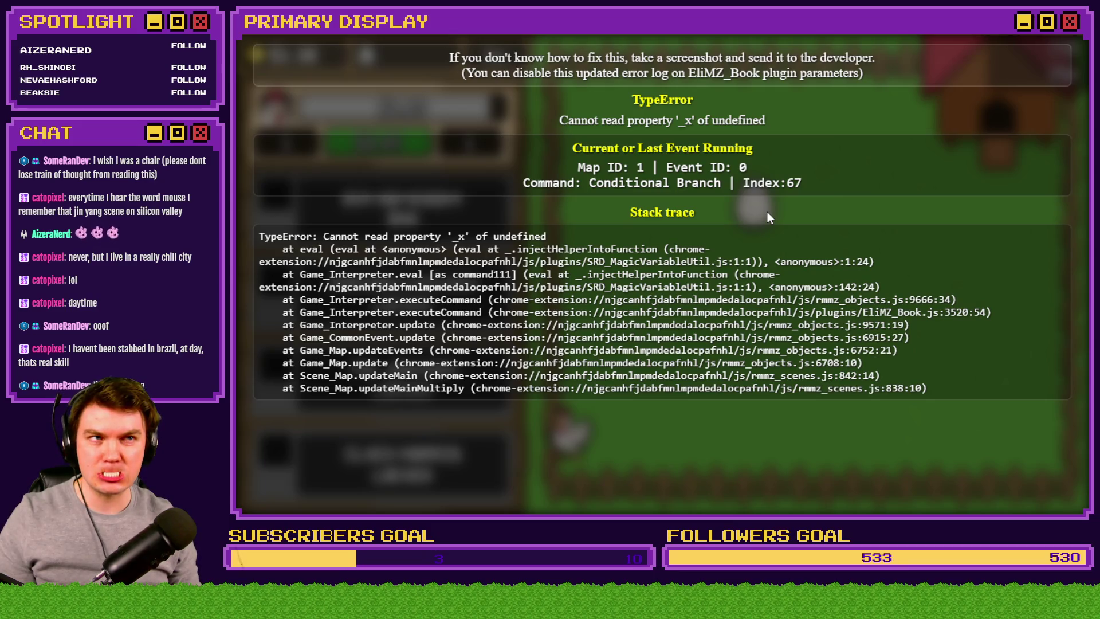
- Close the crashed game, drag picSwap below the inner If…End in eggInteractions, and playtest
{"action": "key", "text": "alt+F4"}
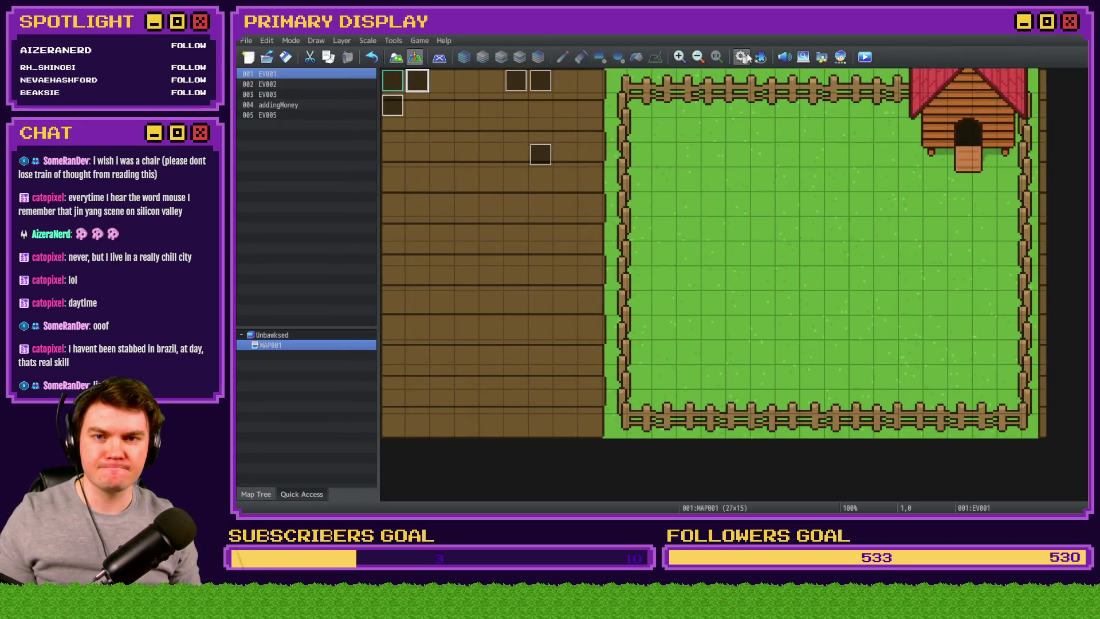
{"action": "left_click", "coordinate": [746, 56]}
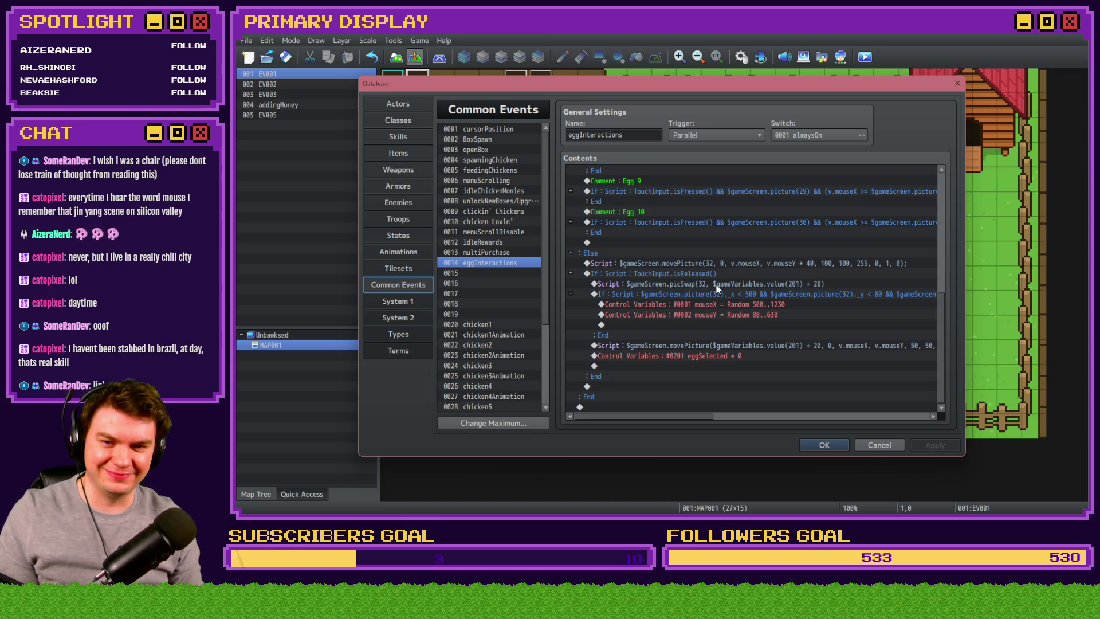
{"action": "left_click", "coordinate": [717, 284]}
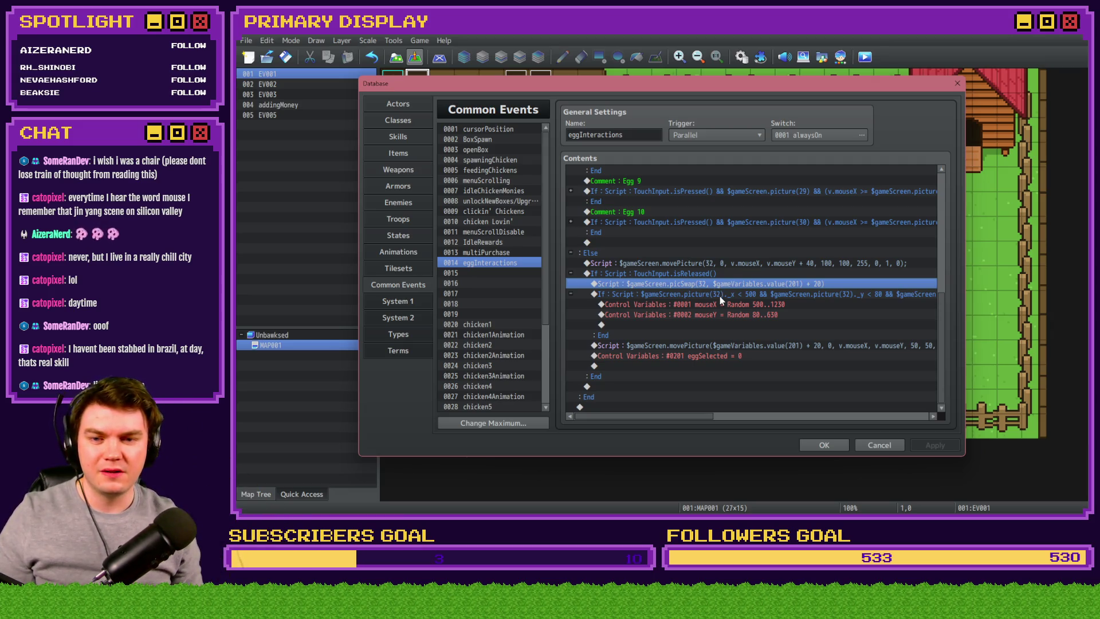
{"action": "left_click_drag", "start_coordinate": [719, 297], "coordinate": [718, 346]}
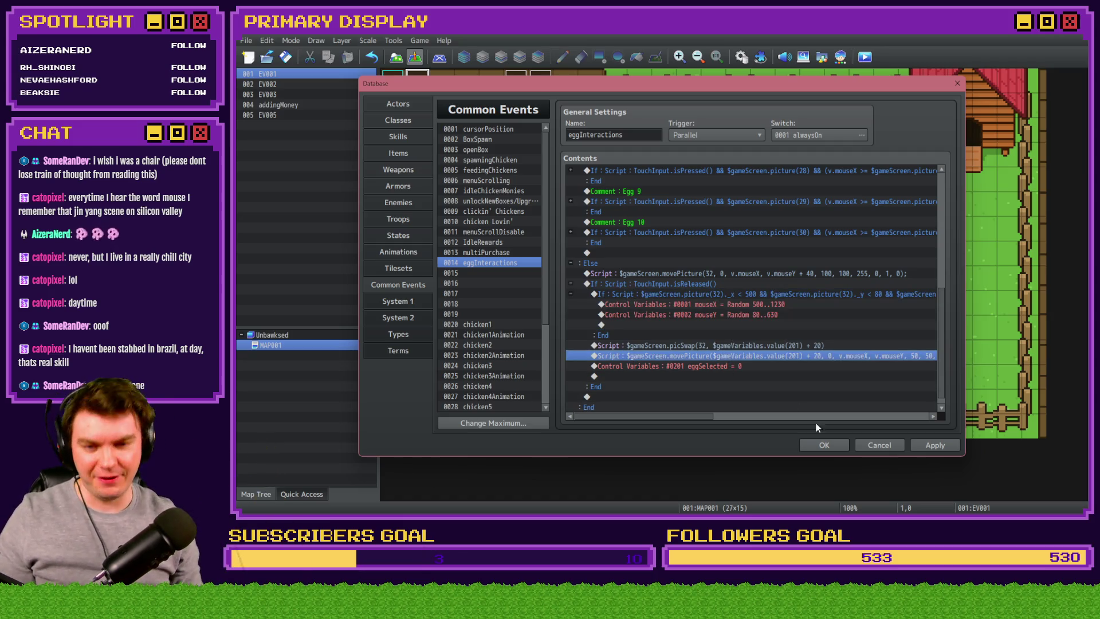
{"action": "left_click", "coordinate": [824, 444]}
{"action": "left_click", "coordinate": [865, 57]}
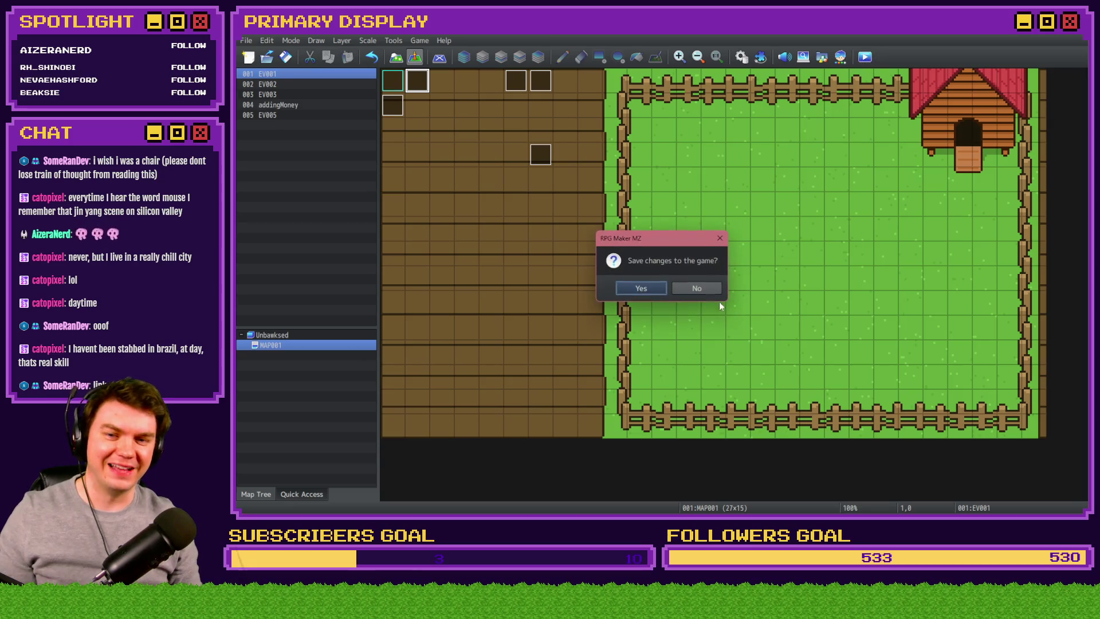
- Save the project, buy the Leghorn, open its box and dismiss the unlocked banner
{"action": "left_click", "coordinate": [646, 290]}
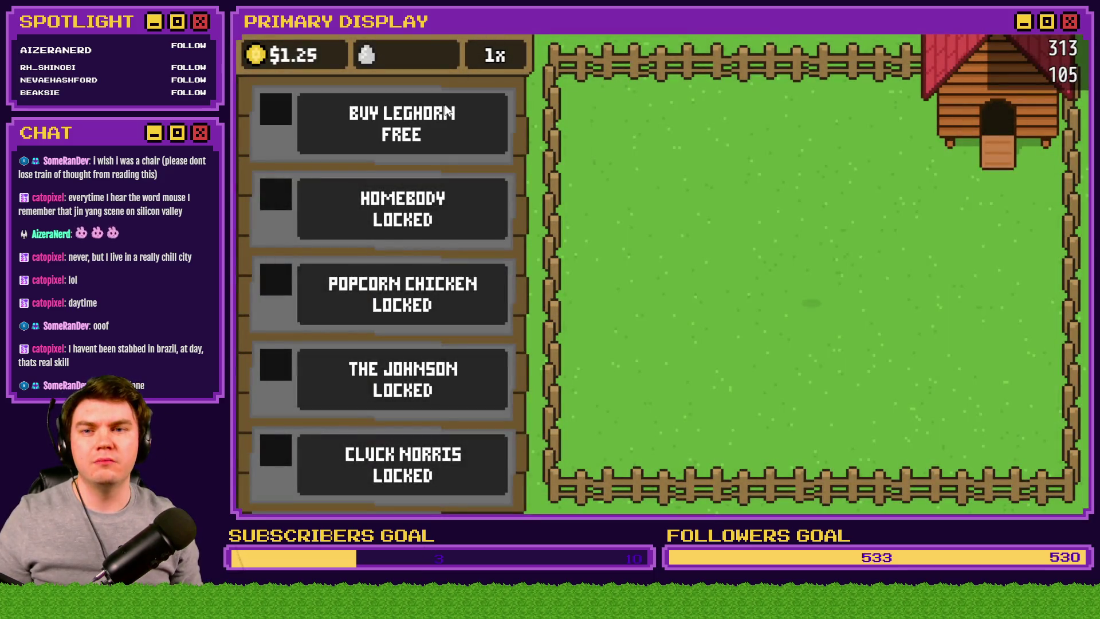
{"action": "left_click", "coordinate": [449, 112]}
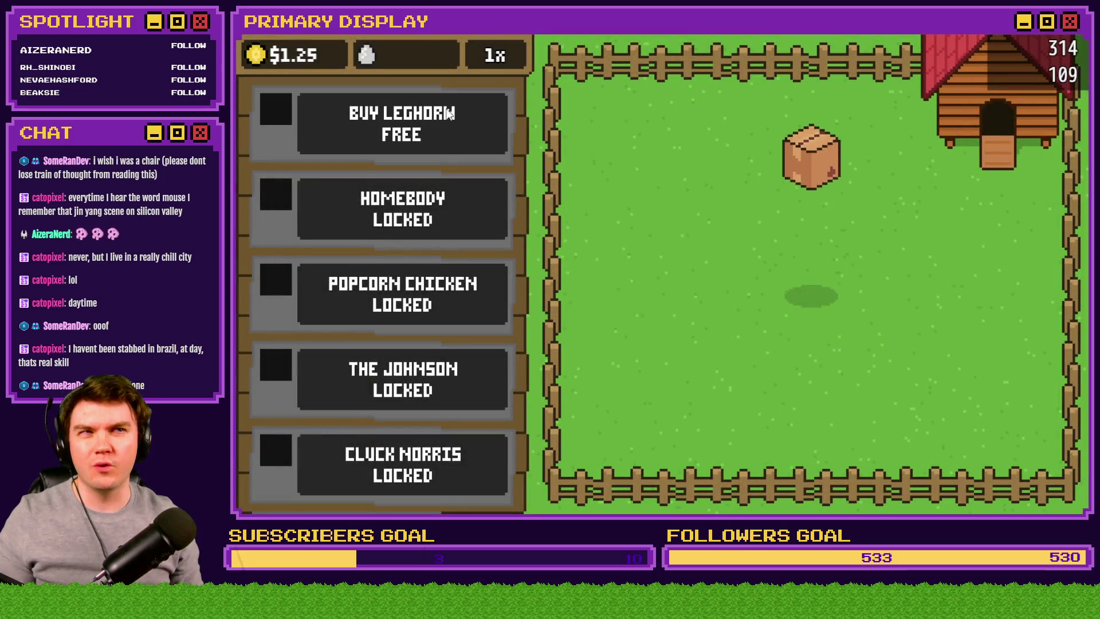
{"action": "left_click", "coordinate": [806, 259]}
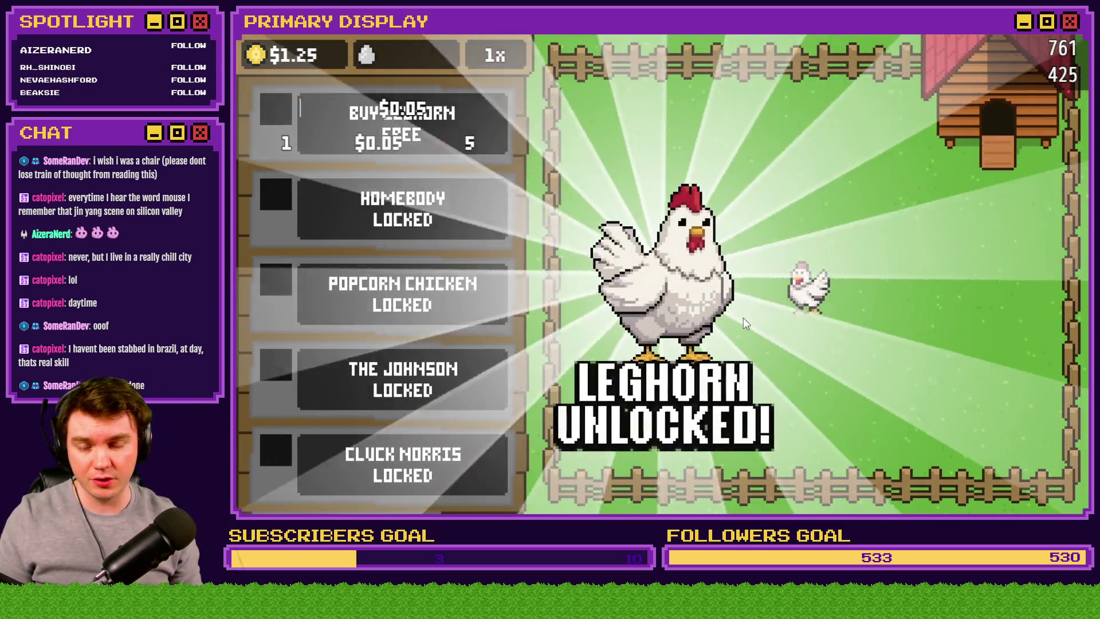
{"action": "left_click", "coordinate": [744, 318]}
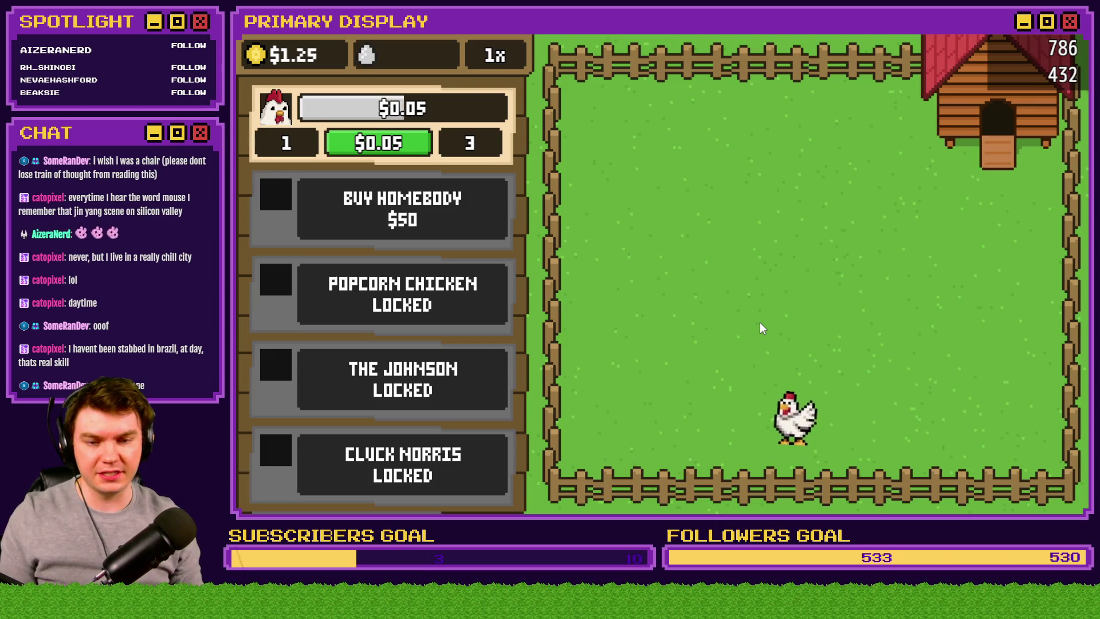
- Drag eggs around the pen and shop panel, then close the playtest and reopen the database
{"action": "mouse_move", "coordinate": [792, 443]}
{"action": "left_mouse_down"}
{"action": "mouse_move", "coordinate": [847, 391]}
{"action": "mouse_move", "coordinate": [864, 218]}
{"action": "mouse_move", "coordinate": [755, 175]}
{"action": "mouse_move", "coordinate": [933, 266]}
{"action": "mouse_move", "coordinate": [748, 297]}
{"action": "mouse_move", "coordinate": [671, 221]}
{"action": "mouse_move", "coordinate": [543, 153]}
{"action": "mouse_move", "coordinate": [507, 131]}
{"action": "mouse_move", "coordinate": [513, 122]}
{"action": "left_mouse_up"}
{"action": "mouse_move", "coordinate": [585, 150]}
{"action": "left_mouse_down"}
{"action": "mouse_move", "coordinate": [642, 39]}
{"action": "mouse_move", "coordinate": [638, 54]}
{"action": "mouse_move", "coordinate": [680, 49]}
{"action": "mouse_move", "coordinate": [561, 189]}
{"action": "mouse_move", "coordinate": [527, 250]}
{"action": "mouse_move", "coordinate": [494, 255]}
{"action": "left_mouse_up"}
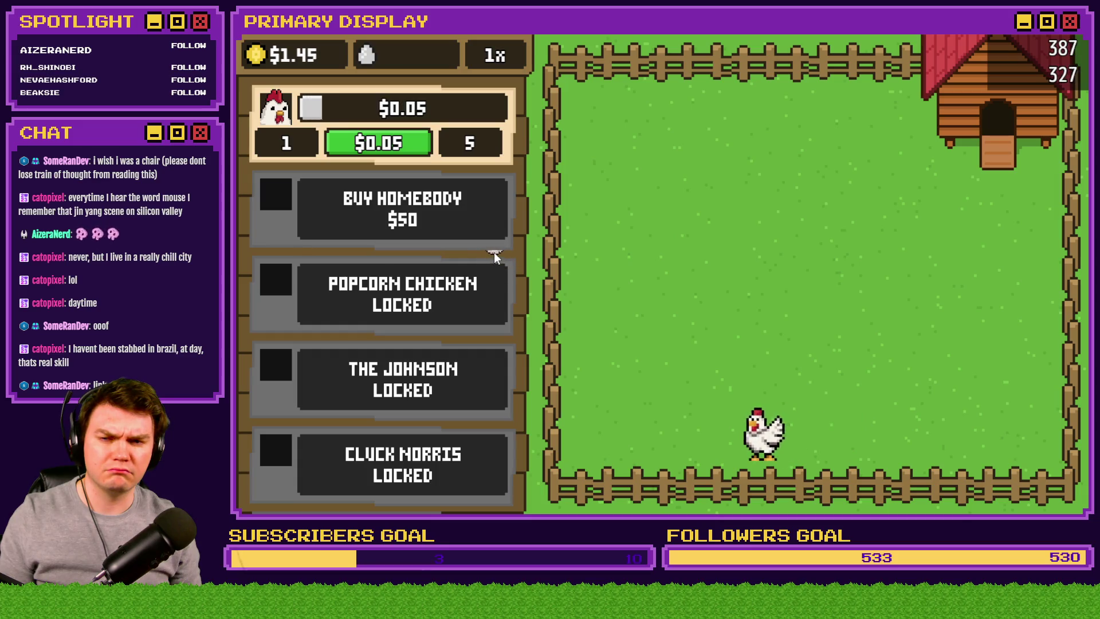
{"action": "left_click", "coordinate": [632, 250]}
{"action": "mouse_move", "coordinate": [633, 252]}
{"action": "left_mouse_down"}
{"action": "mouse_move", "coordinate": [625, 226]}
{"action": "mouse_move", "coordinate": [522, 193]}
{"action": "left_mouse_up"}
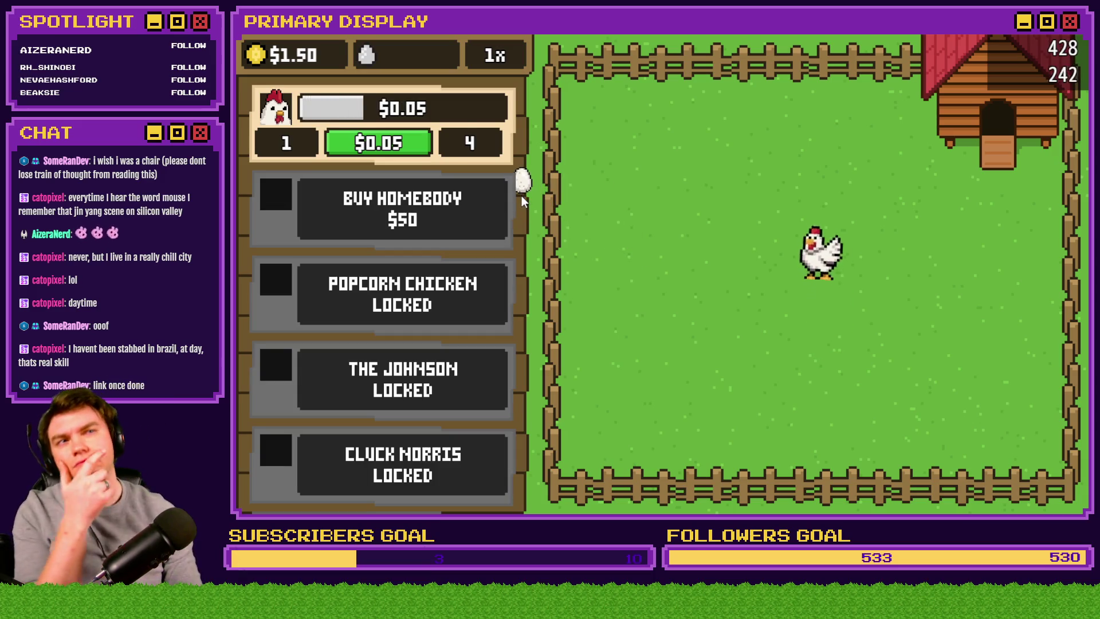
{"action": "mouse_move", "coordinate": [522, 183]}
{"action": "left_mouse_down"}
{"action": "mouse_move", "coordinate": [523, 257]}
{"action": "mouse_move", "coordinate": [502, 262]}
{"action": "mouse_move", "coordinate": [527, 277]}
{"action": "mouse_move", "coordinate": [545, 438]}
{"action": "mouse_move", "coordinate": [524, 469]}
{"action": "mouse_move", "coordinate": [539, 349]}
{"action": "mouse_move", "coordinate": [526, 373]}
{"action": "mouse_move", "coordinate": [710, 344]}
{"action": "mouse_move", "coordinate": [763, 255]}
{"action": "left_mouse_up"}
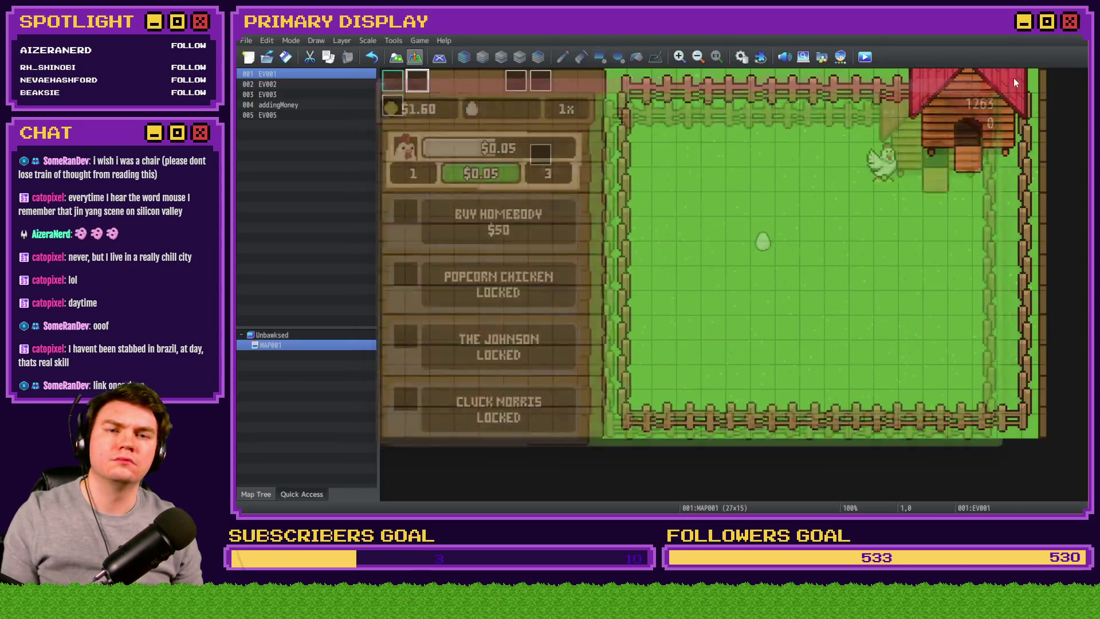
{"action": "key", "text": "alt+F4"}
{"action": "left_click", "coordinate": [741, 57]}
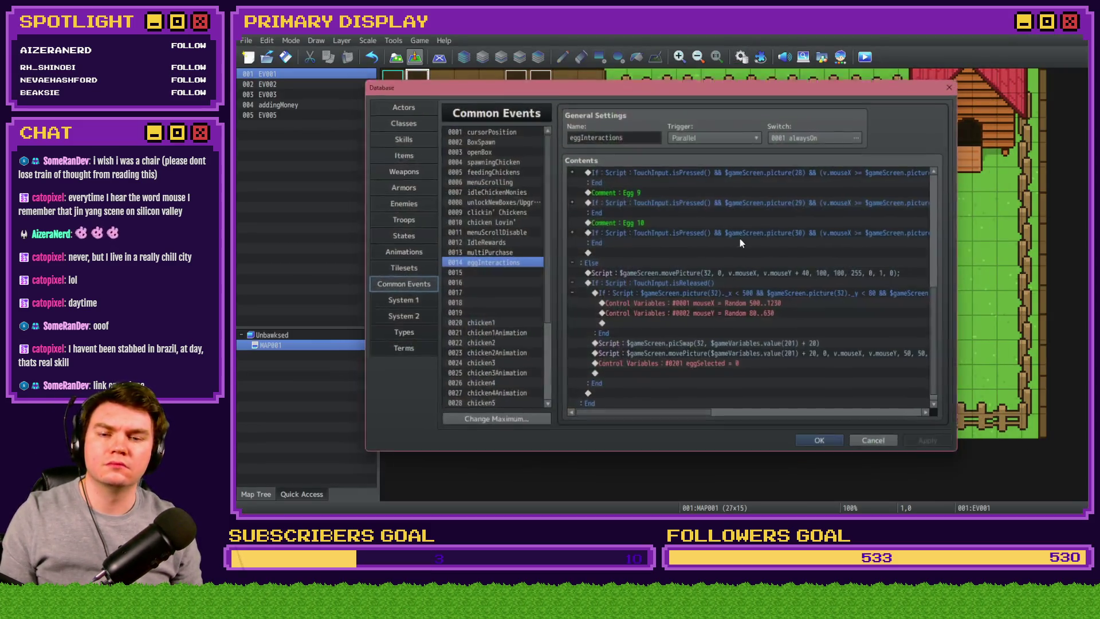
- Look at the mouseY random line, then view how cursorPosition sets mouseX and mouseY
{"action": "scroll", "coordinate": [765, 319], "scroll_direction": "down", "scroll_amount": 1}
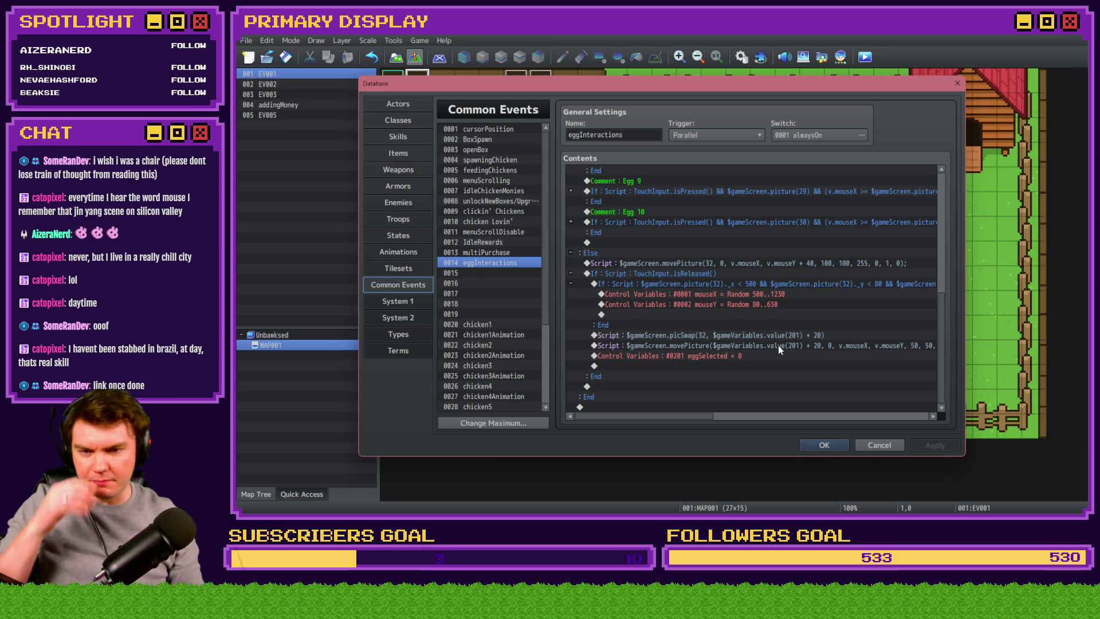
{"action": "left_click", "coordinate": [772, 307]}
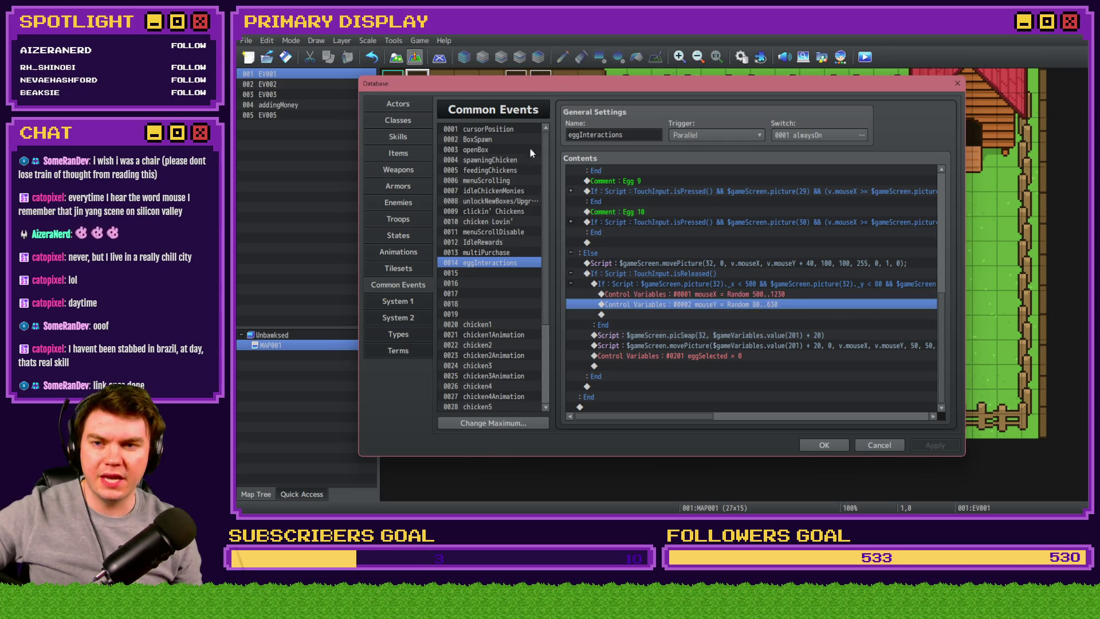
{"action": "left_click", "coordinate": [503, 131]}
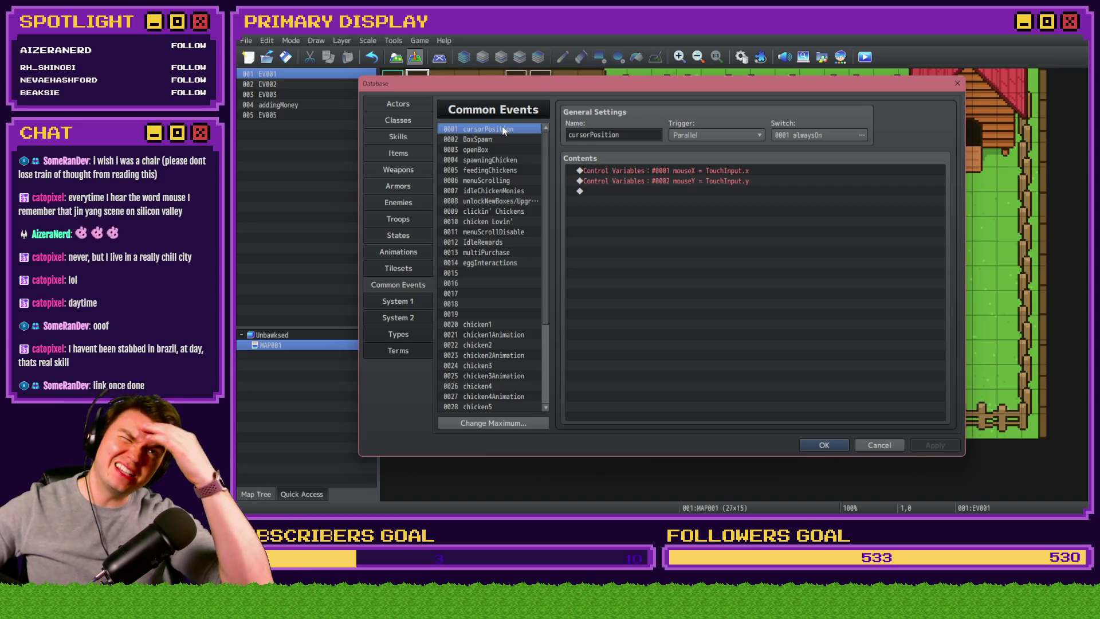
- Back in eggInteractions, select the mouseX Control Variables row and bring up the Event Commands list
{"action": "left_click", "coordinate": [488, 262]}
{"action": "scroll", "coordinate": [699, 286], "scroll_direction": "down", "scroll_amount": 10}
{"action": "left_click", "coordinate": [699, 294]}
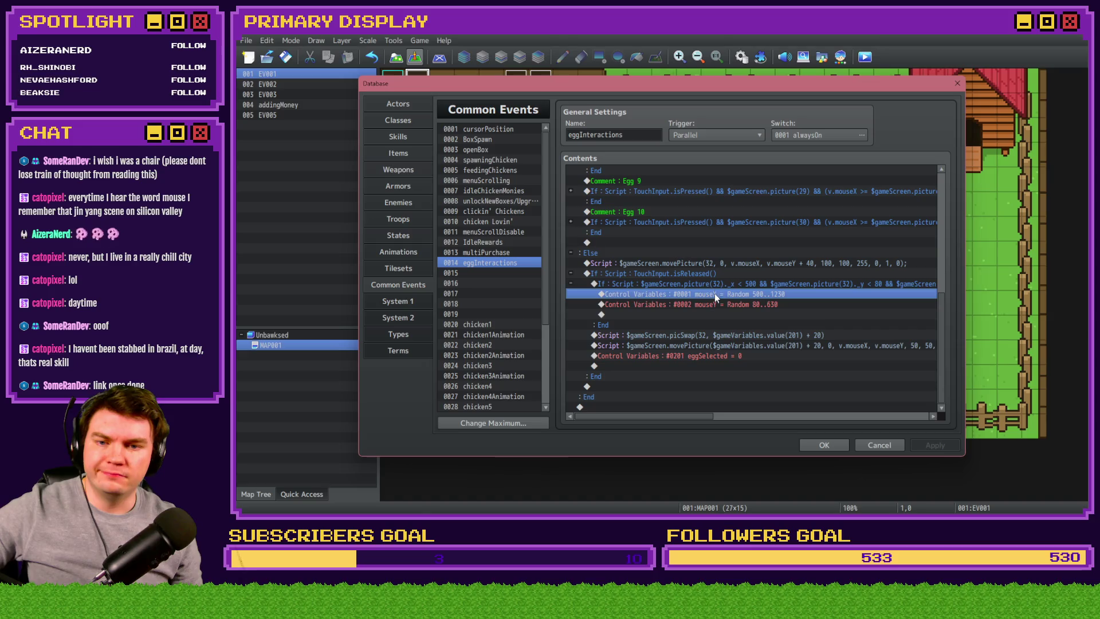
{"action": "key", "text": "shift+Down"}
{"action": "key", "text": "shift+Up"}
{"action": "key", "text": "shift+Down"}
{"action": "key", "text": "shift+Down"}
{"action": "key", "text": "shift+Up"}
{"action": "key", "text": "shift+Up"}
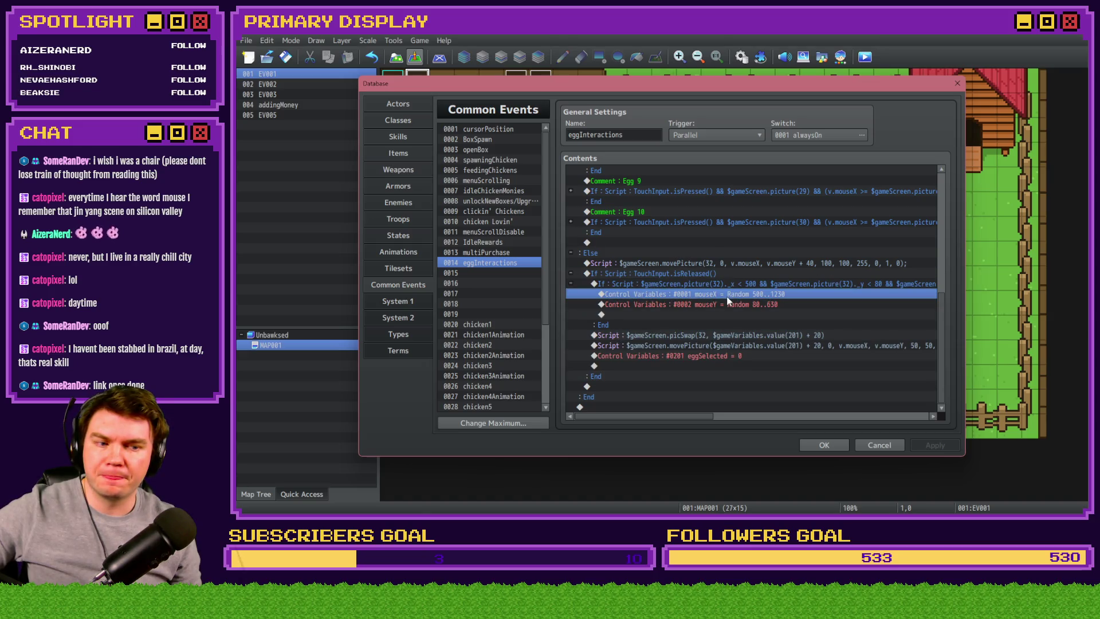
{"action": "key", "text": "Insert"}
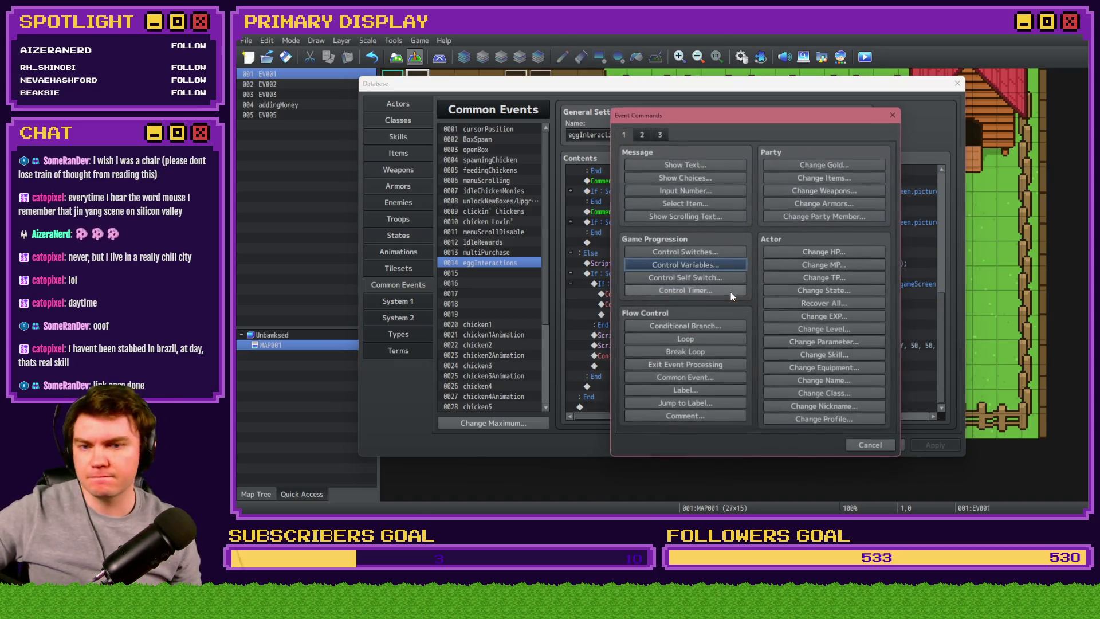
- Make the random 500..1230 assignment store into variable 0003 boxSpawnX
{"action": "key", "text": "Escape"}
{"action": "left_click", "coordinate": [751, 294]}
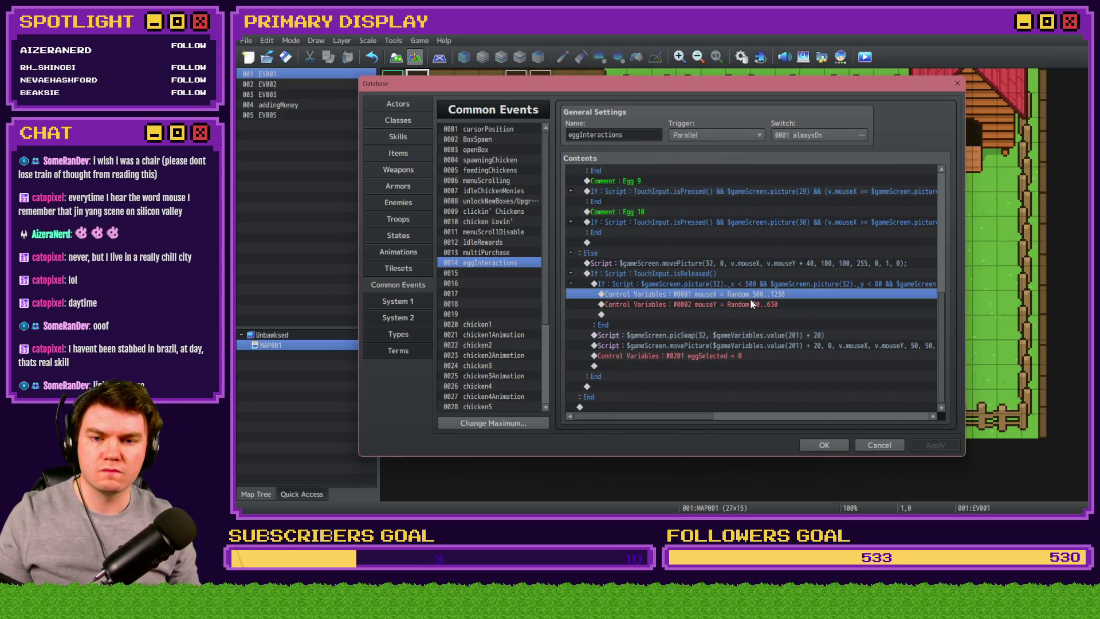
{"action": "double_click", "coordinate": [750, 301]}
{"action": "left_click", "coordinate": [779, 215]}
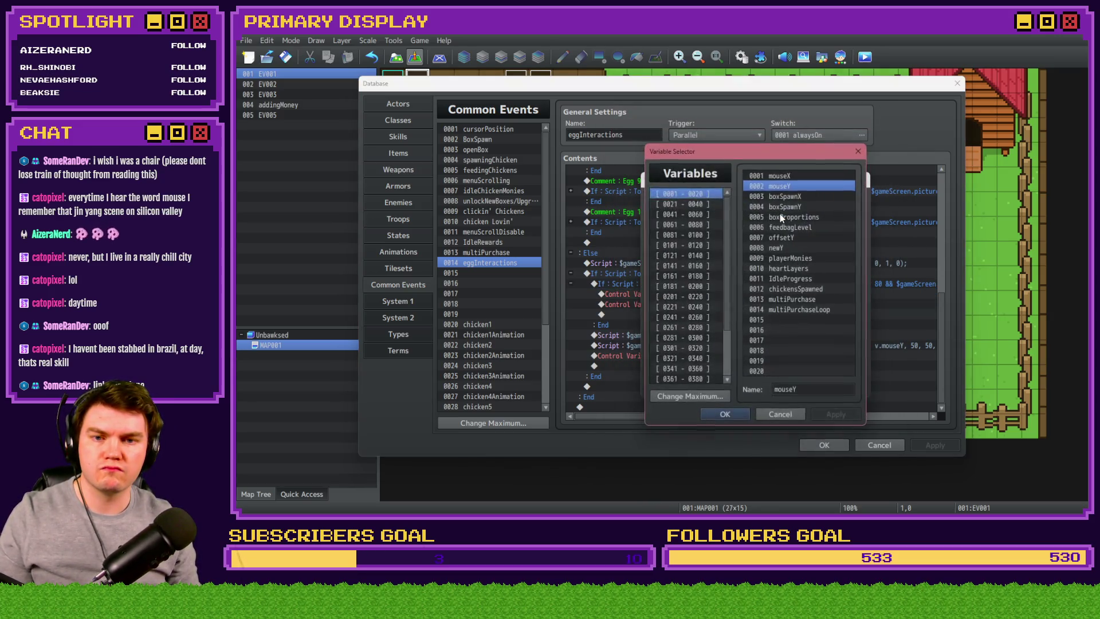
{"action": "left_click", "coordinate": [792, 197]}
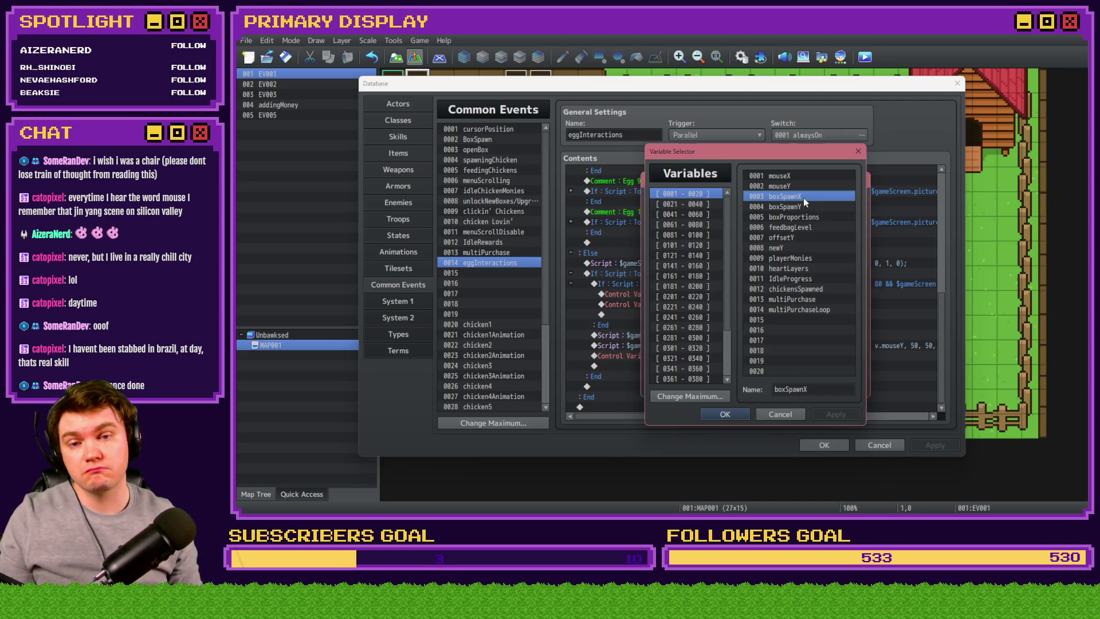
{"action": "double_click", "coordinate": [804, 198]}
{"action": "left_click", "coordinate": [775, 383]}
- Make the random 80..650 assignment store into 0004 boxSpawnY, then recheck it
{"action": "double_click", "coordinate": [731, 312]}
{"action": "left_click", "coordinate": [768, 213]}
{"action": "double_click", "coordinate": [803, 209]}
{"action": "left_click", "coordinate": [787, 384]}
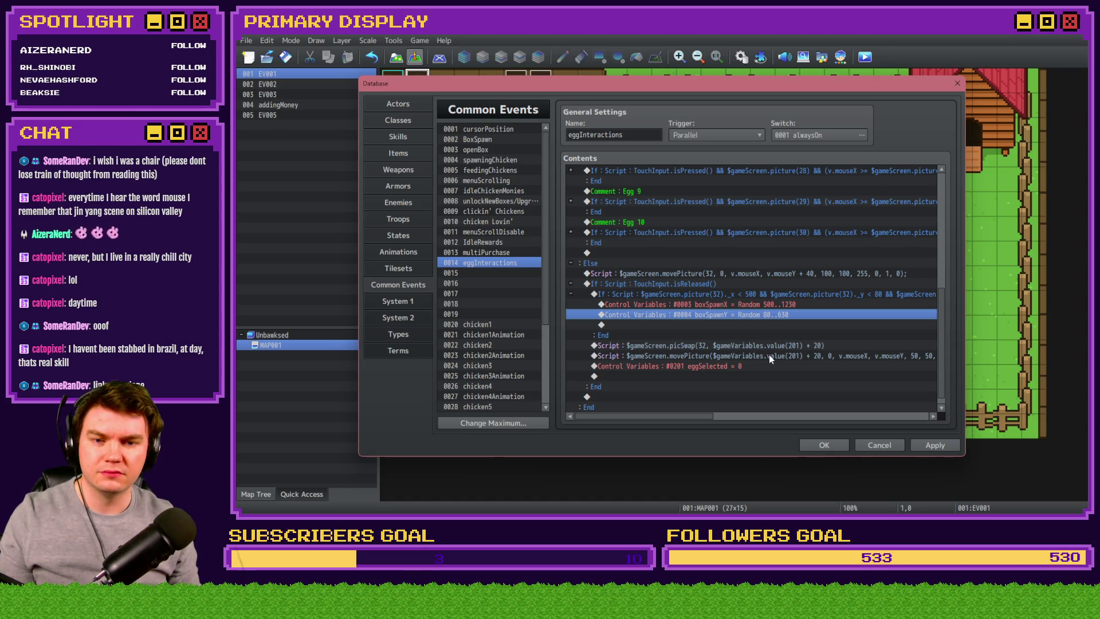
{"action": "double_click", "coordinate": [765, 310]}
{"action": "left_click", "coordinate": [764, 213]}
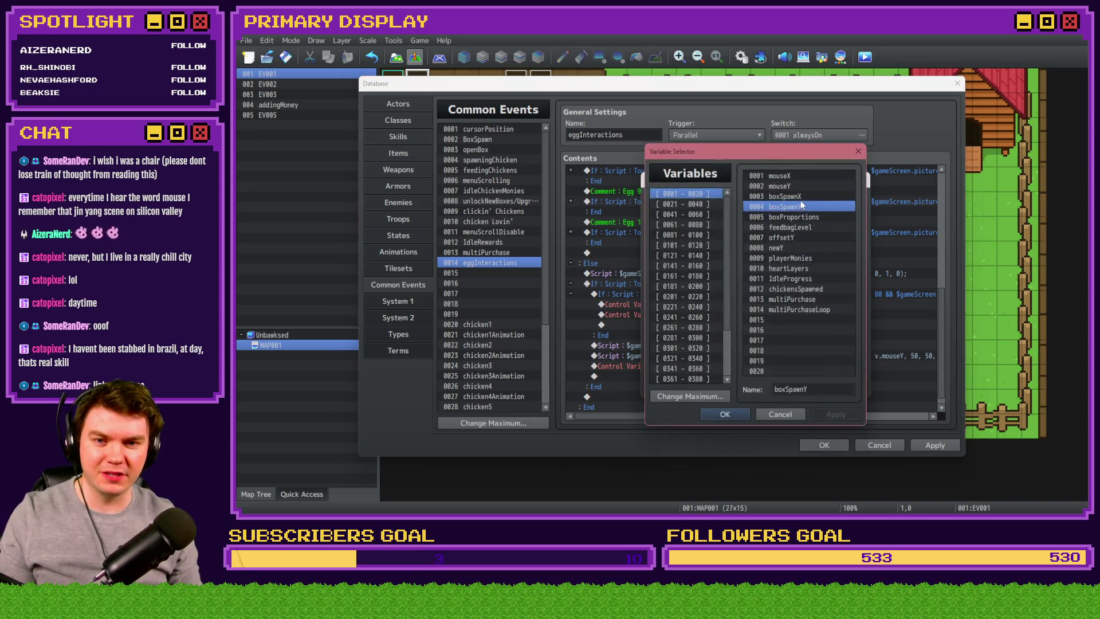
{"action": "left_click", "coordinate": [801, 413]}
{"action": "left_click", "coordinate": [840, 386]}
- Open the released egg's movePicture script line for editing
{"action": "left_click", "coordinate": [748, 348]}
{"action": "left_click", "coordinate": [754, 365]}
{"action": "double_click", "coordinate": [752, 355]}
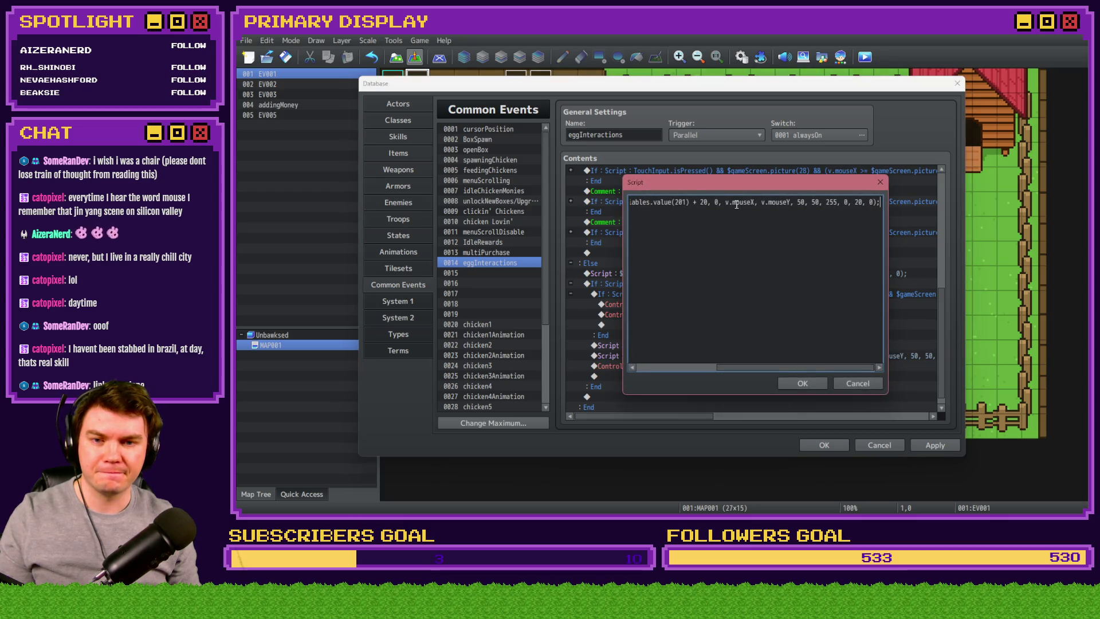
- Rewrite the movePicture arguments as v.boxSpawnX and v.boxSpawnY, then apply and close the database
{"action": "left_click_drag", "start_coordinate": [725, 202], "coordinate": [758, 203]}
{"action": "type", "text": "boxSpawnX"}
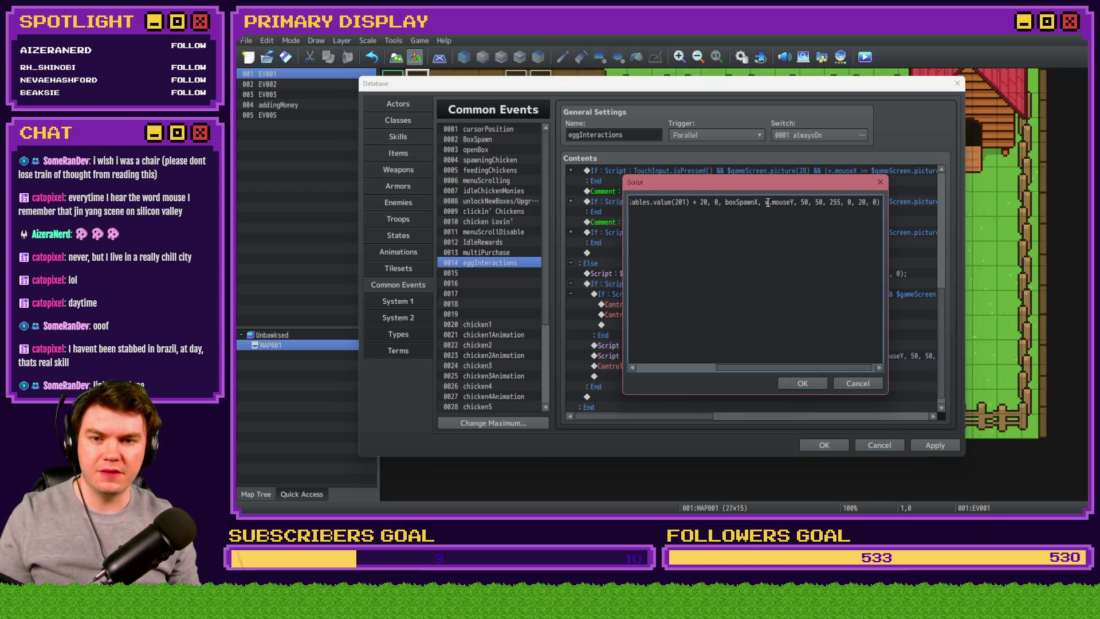
{"action": "left_click", "coordinate": [726, 203]}
{"action": "type", "text": "v."}
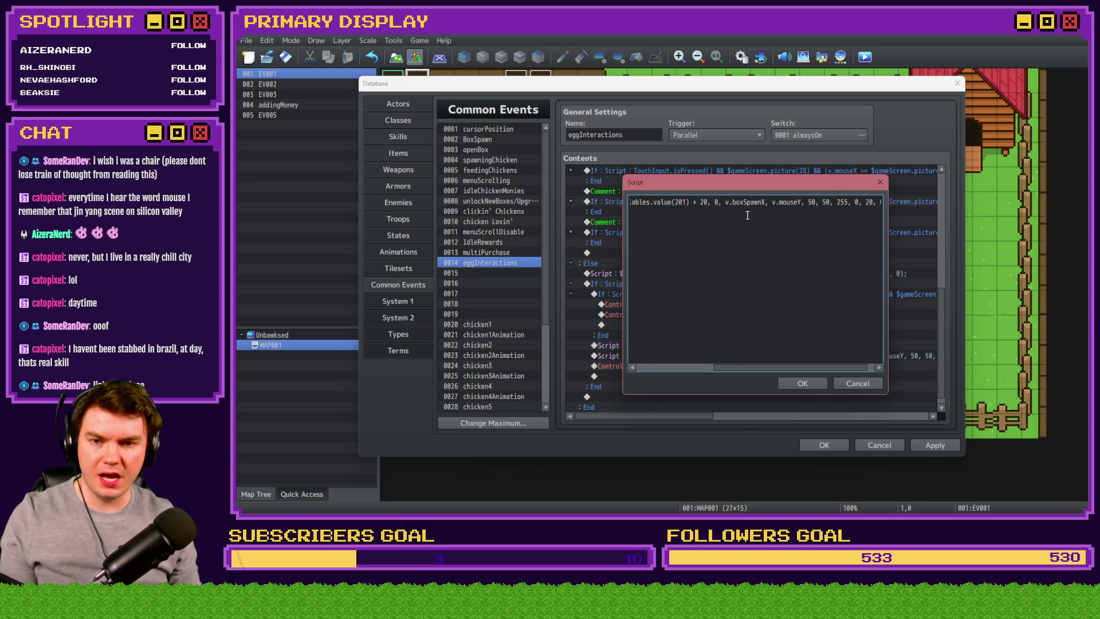
{"action": "left_click_drag", "start_coordinate": [781, 202], "coordinate": [803, 202]}
{"action": "type", "text": "boxSpawn"}
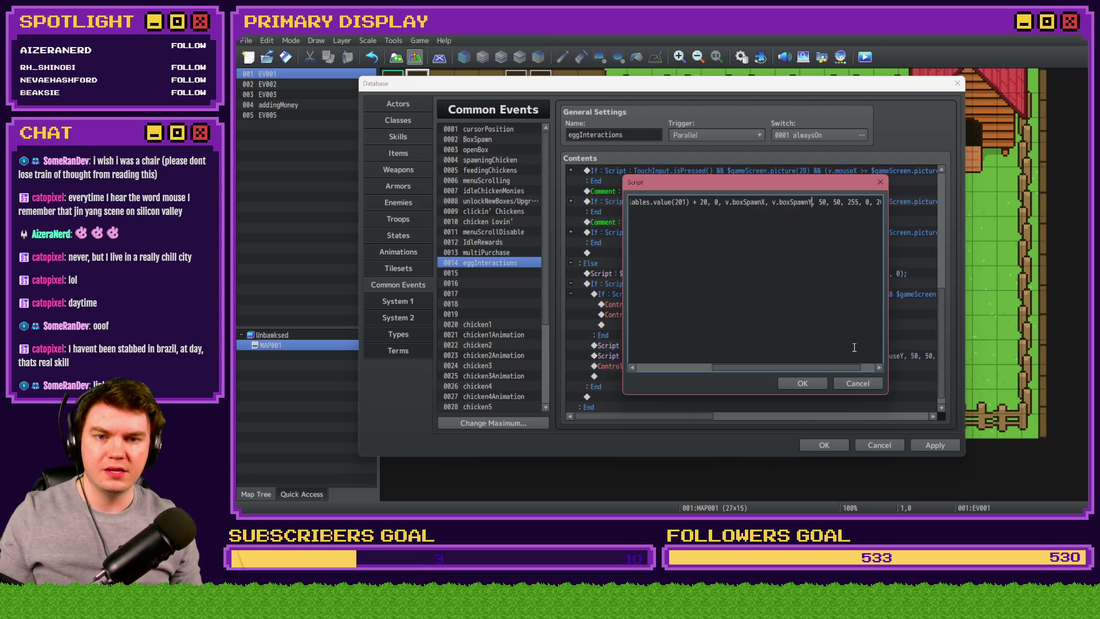
{"action": "left_click", "coordinate": [802, 383]}
{"action": "left_click", "coordinate": [926, 446]}
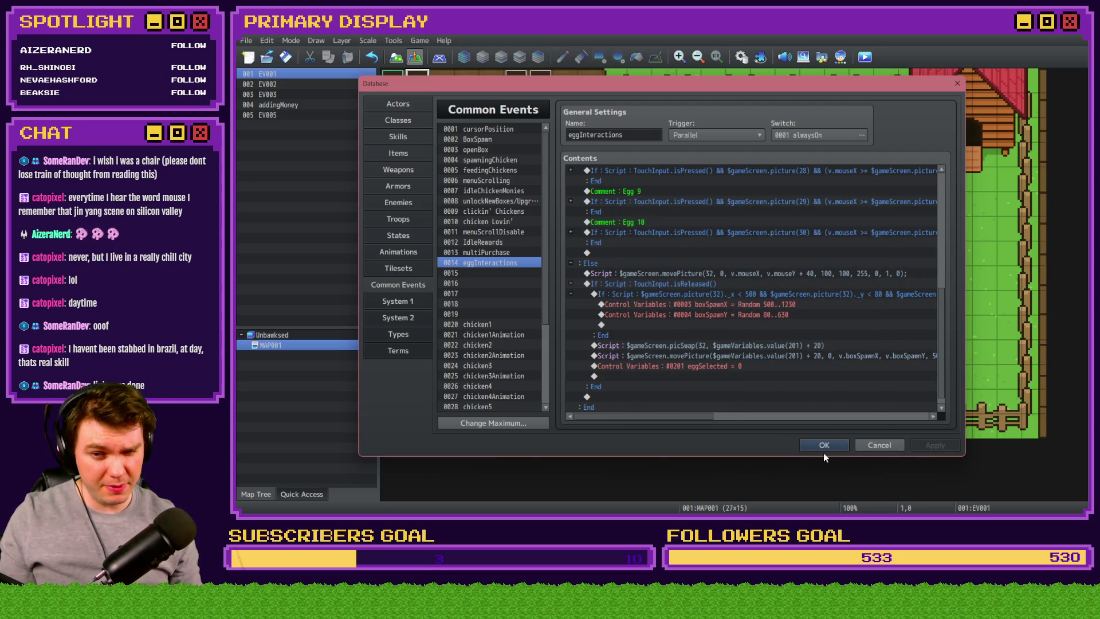
{"action": "left_click", "coordinate": [823, 449]}
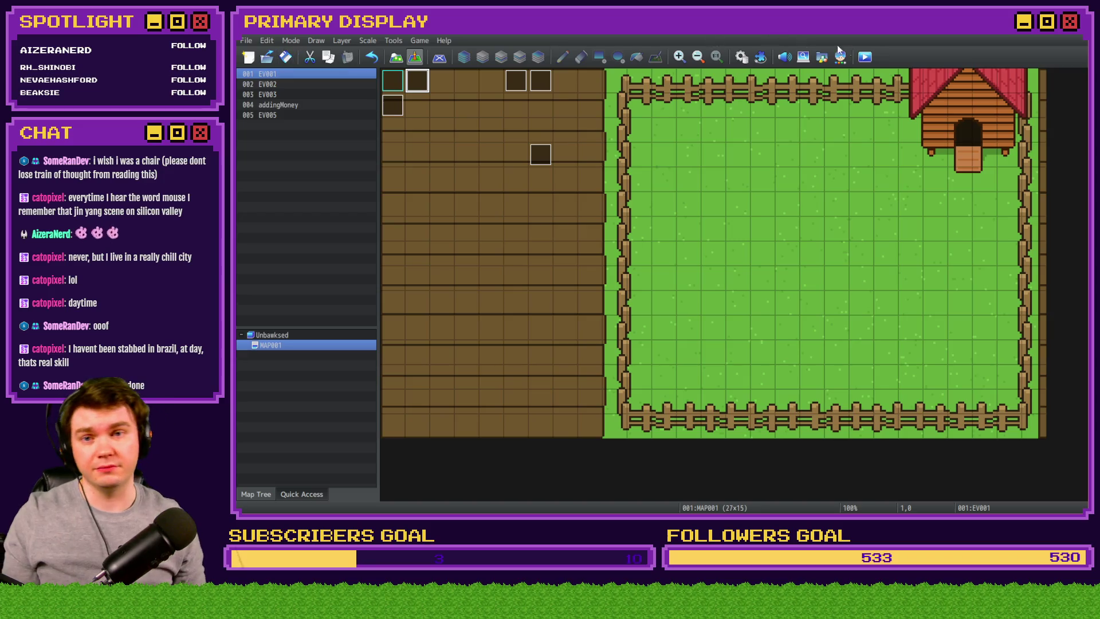
{"action": "left_click", "coordinate": [865, 56]}
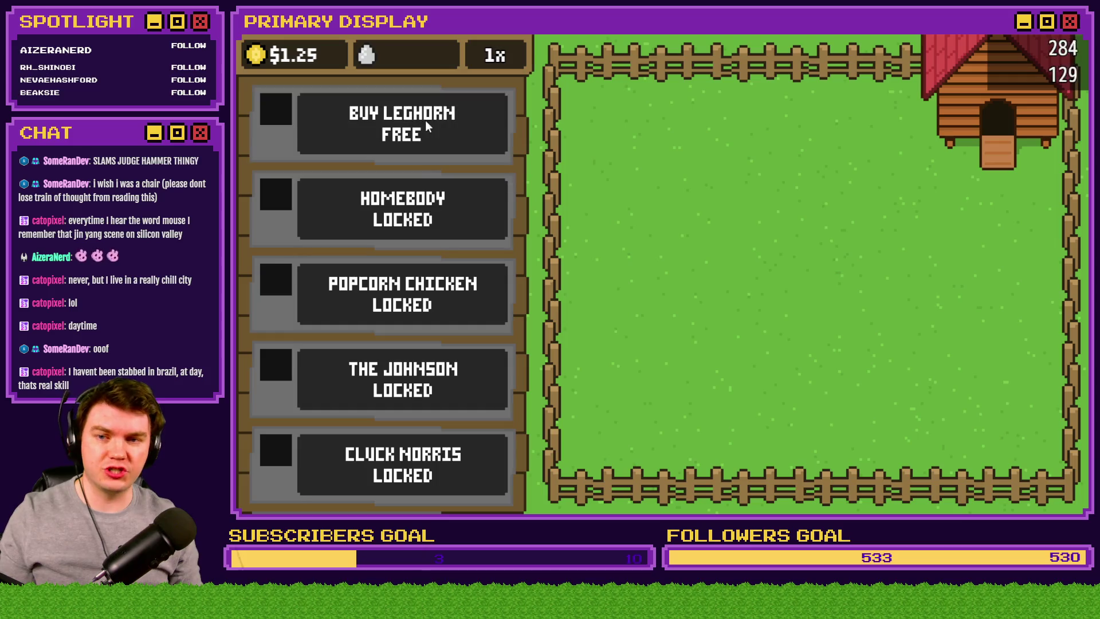
{"action": "left_click", "coordinate": [425, 121]}
{"action": "left_click", "coordinate": [816, 270]}
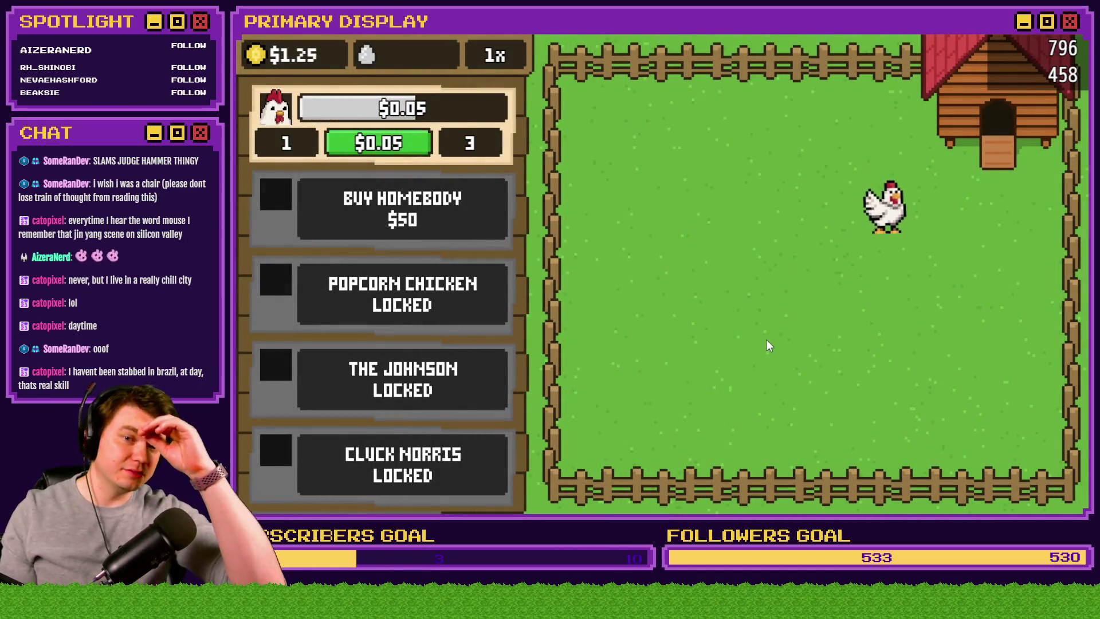
{"action": "mouse_move", "coordinate": [885, 219]}
{"action": "left_mouse_down"}
{"action": "mouse_move", "coordinate": [758, 181]}
{"action": "mouse_move", "coordinate": [814, 304]}
{"action": "mouse_move", "coordinate": [693, 192]}
{"action": "mouse_move", "coordinate": [814, 304]}
{"action": "mouse_move", "coordinate": [633, 401]}
{"action": "mouse_move", "coordinate": [810, 295]}
{"action": "mouse_move", "coordinate": [678, 192]}
{"action": "mouse_move", "coordinate": [644, 143]}
{"action": "mouse_move", "coordinate": [810, 294]}
{"action": "mouse_move", "coordinate": [882, 122]}
{"action": "mouse_move", "coordinate": [892, 128]}
{"action": "mouse_move", "coordinate": [810, 293]}
{"action": "mouse_move", "coordinate": [801, 277]}
{"action": "mouse_move", "coordinate": [811, 293]}
{"action": "mouse_move", "coordinate": [561, 223]}
{"action": "mouse_move", "coordinate": [776, 290]}
{"action": "mouse_move", "coordinate": [663, 200]}
{"action": "mouse_move", "coordinate": [784, 288]}
{"action": "mouse_move", "coordinate": [694, 329]}
{"action": "mouse_move", "coordinate": [704, 376]}
{"action": "left_mouse_up"}
{"action": "left_click_drag", "start_coordinate": [808, 298], "coordinate": [641, 147]}
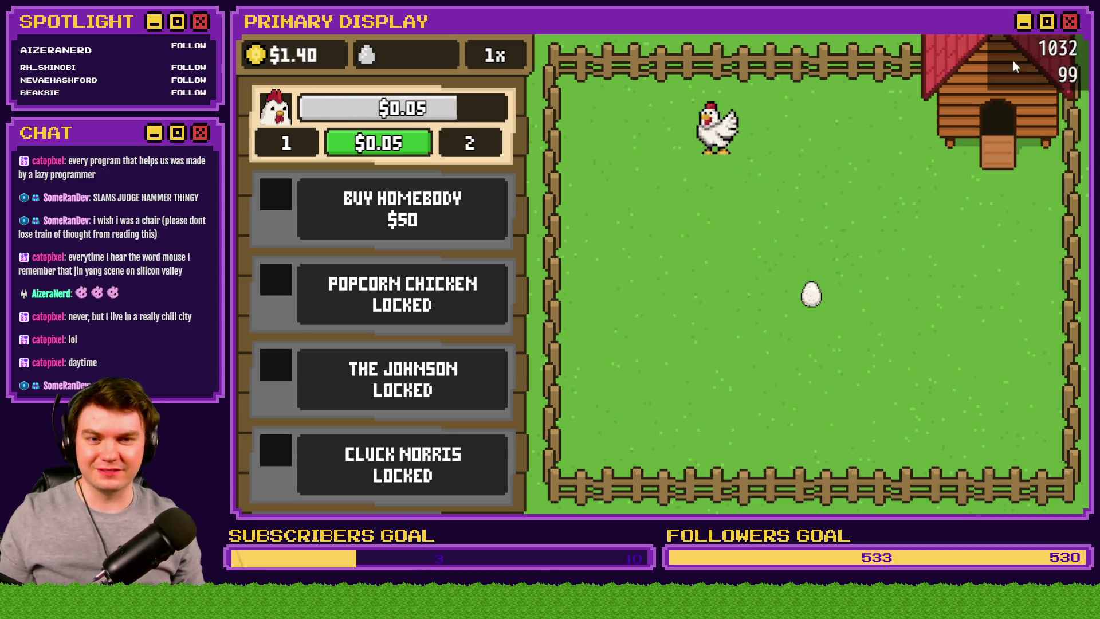
{"action": "key", "text": "alt+F4"}
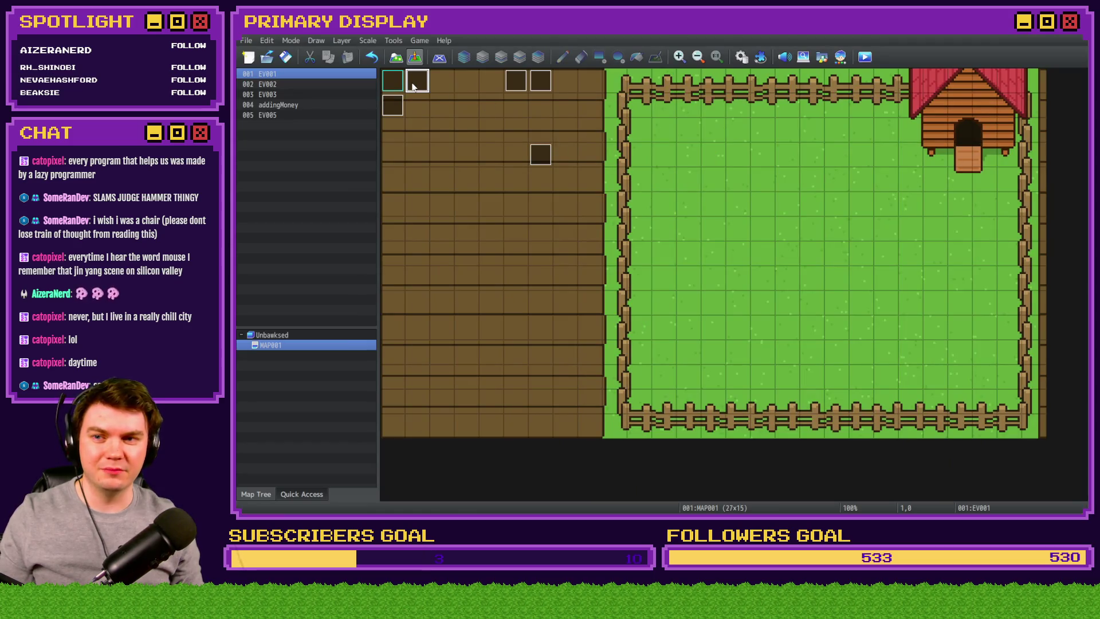
- Open the Database's Common Events, glance at BoxSpawn, then return to eggInteractions
{"action": "double_click", "coordinate": [422, 87]}
{"action": "key", "text": "Escape"}
{"action": "left_click", "coordinate": [742, 57]}
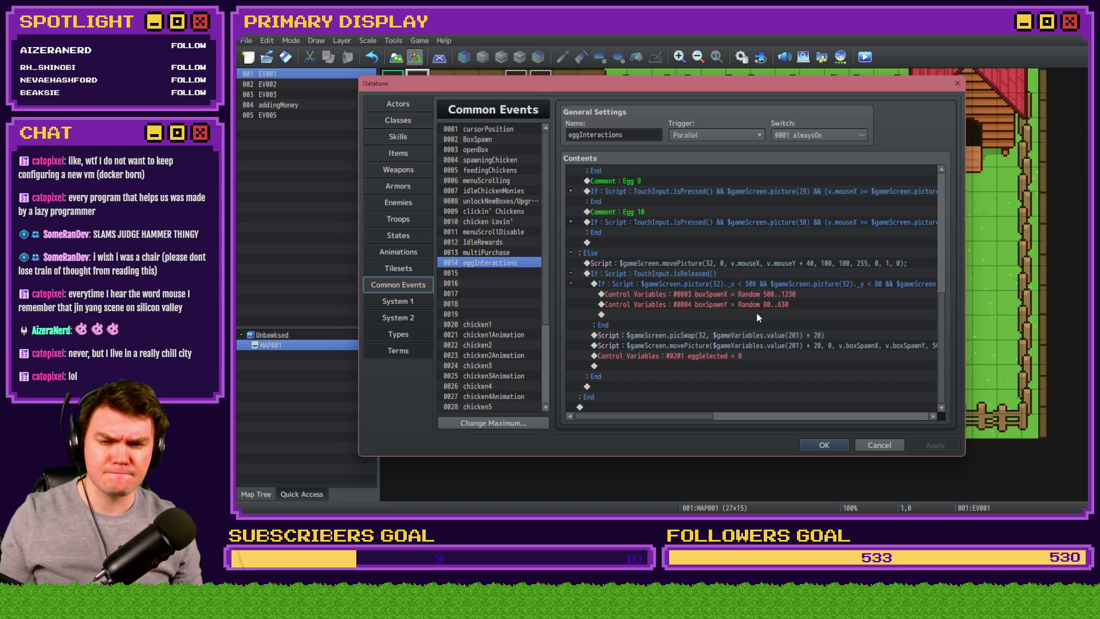
{"action": "left_click", "coordinate": [483, 140]}
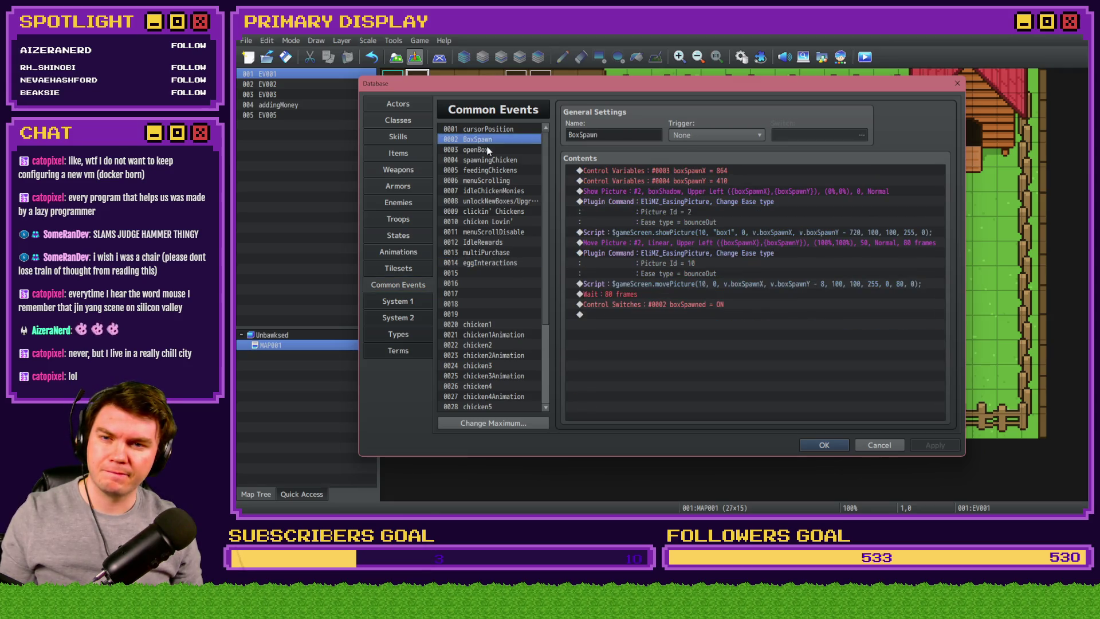
{"action": "left_click", "coordinate": [514, 265]}
- Review the picSwap, movePicture and boxSpawn lines, then open Event Commands under boxSpawnY
{"action": "scroll", "coordinate": [702, 293], "scroll_direction": "down", "scroll_amount": 1}
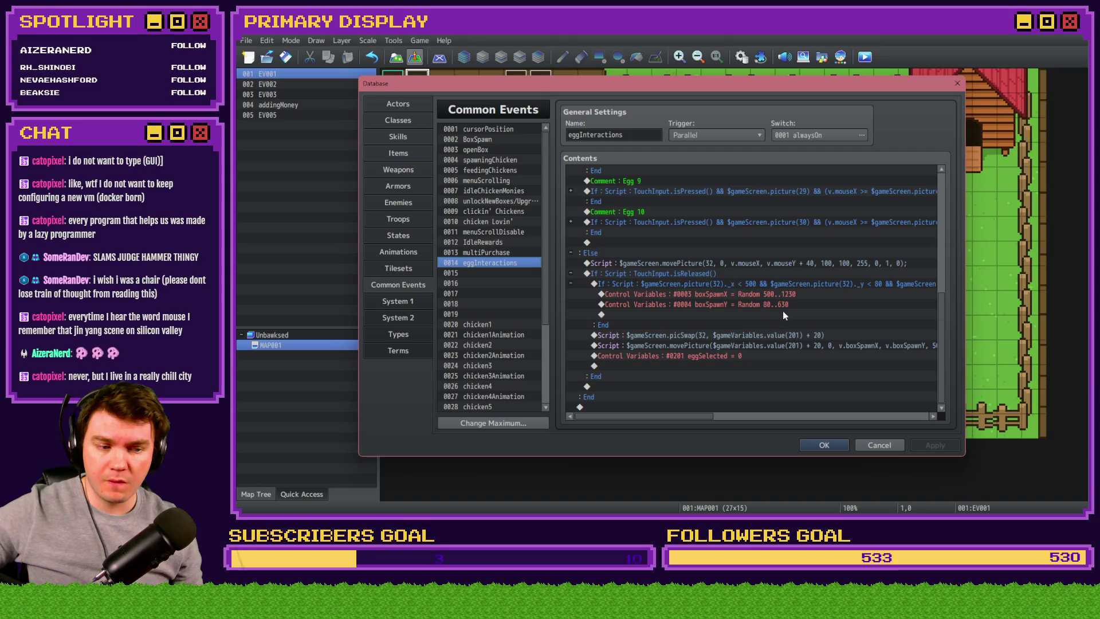
{"action": "left_click", "coordinate": [780, 337]}
{"action": "left_click", "coordinate": [758, 347]}
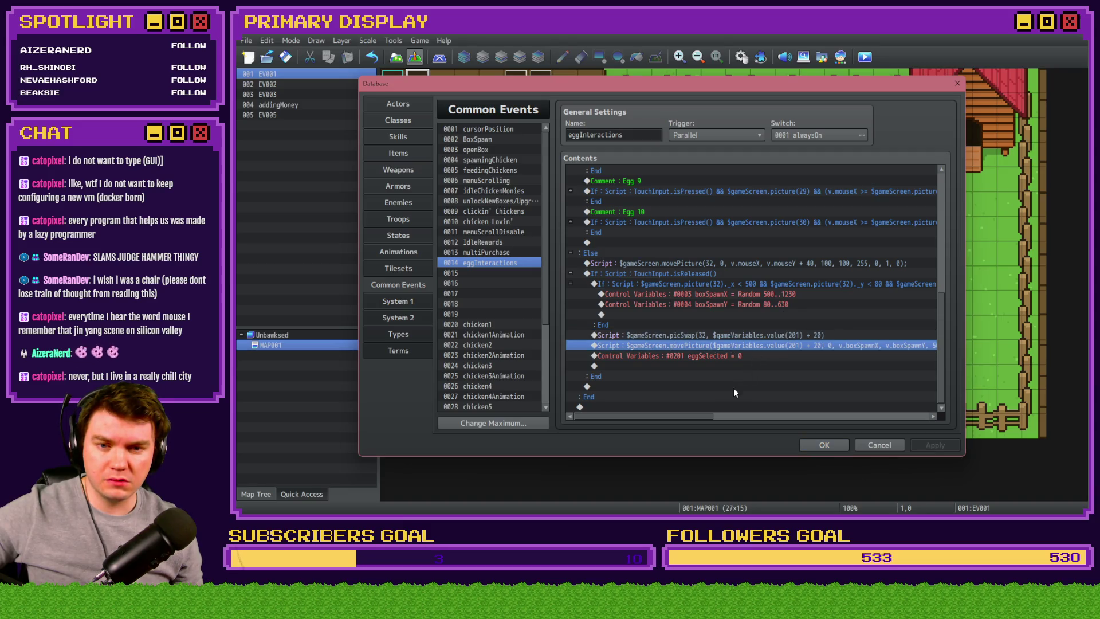
{"action": "mouse_move", "coordinate": [706, 418]}
{"action": "left_mouse_down"}
{"action": "mouse_move", "coordinate": [761, 418]}
{"action": "mouse_move", "coordinate": [710, 415]}
{"action": "left_mouse_up"}
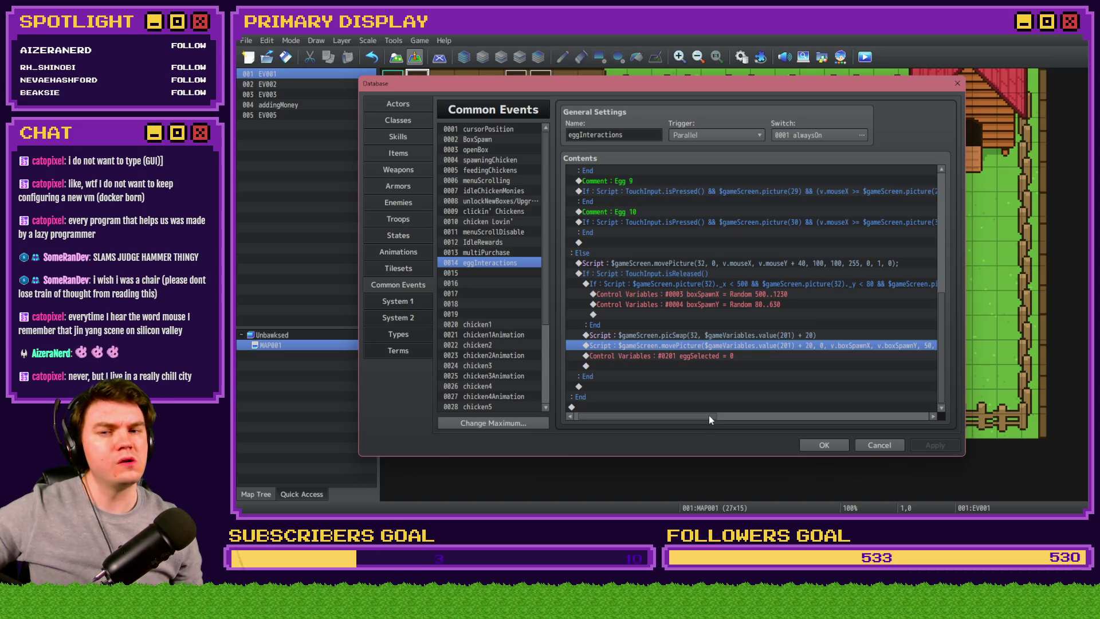
{"action": "left_click_drag", "start_coordinate": [709, 415], "coordinate": [689, 416]}
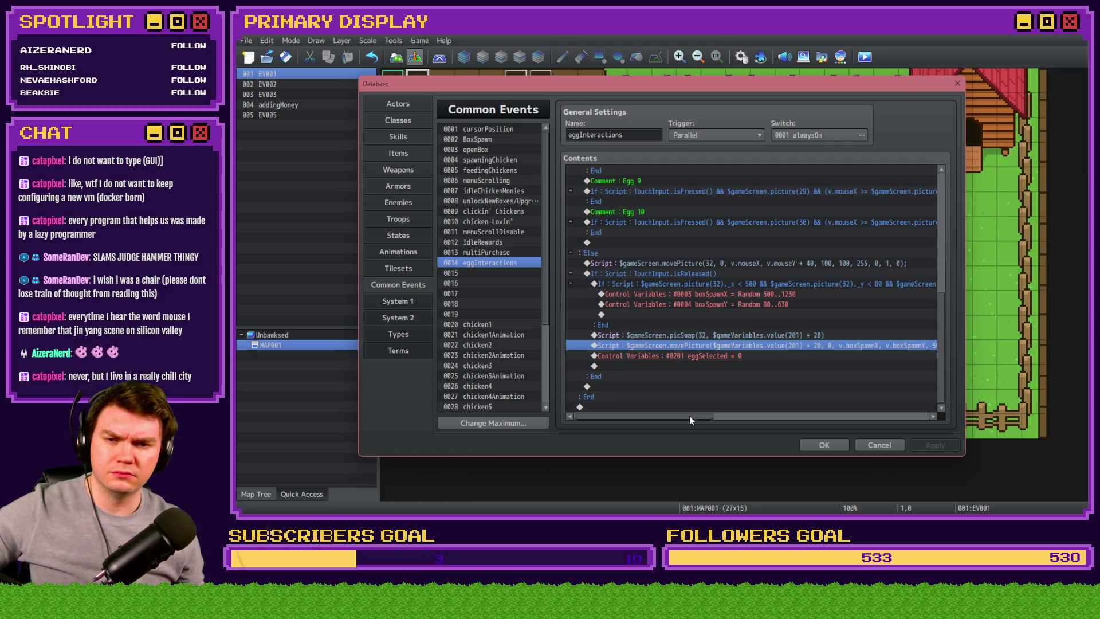
{"action": "left_click", "coordinate": [717, 263]}
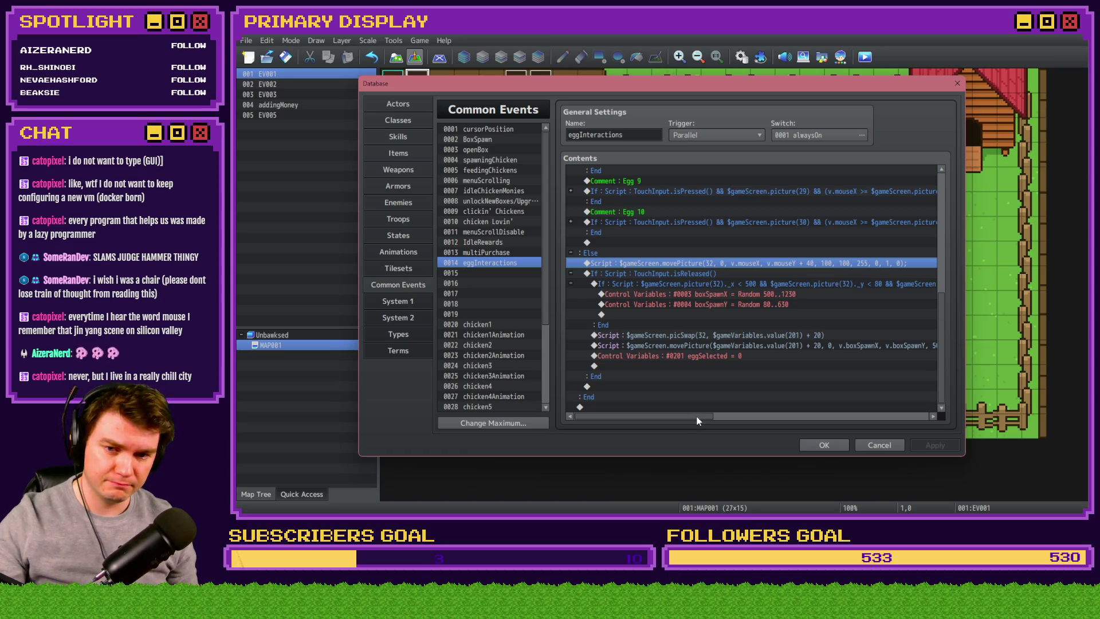
{"action": "left_click", "coordinate": [756, 338]}
{"action": "left_click_drag", "start_coordinate": [737, 297], "coordinate": [733, 313]}
{"action": "double_click", "coordinate": [733, 313]}
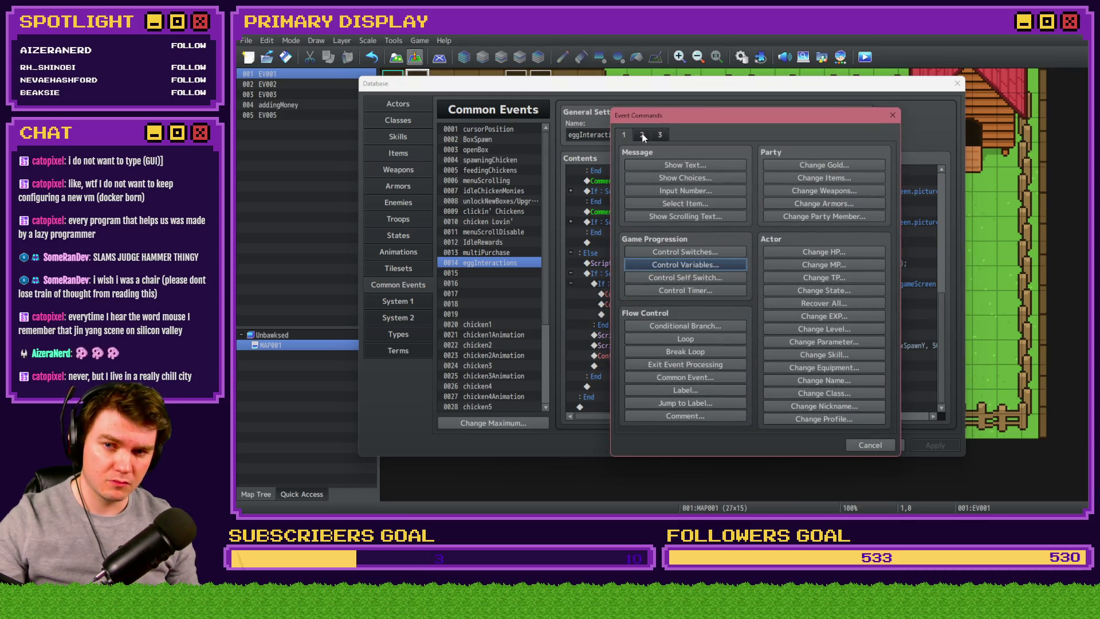
- Insert a Flash Screen command with intensity 34 lasting 60 frames under boxSpawnY
{"action": "left_click", "coordinate": [642, 135]}
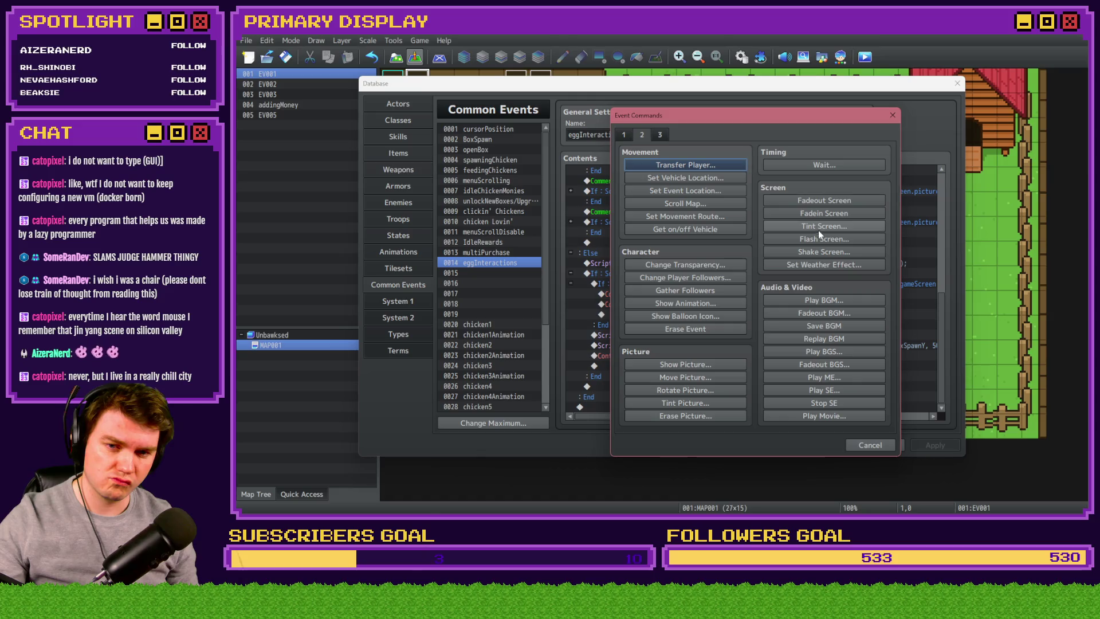
{"action": "left_click", "coordinate": [882, 446]}
{"action": "mouse_move", "coordinate": [714, 418]}
{"action": "left_mouse_down"}
{"action": "mouse_move", "coordinate": [785, 417]}
{"action": "mouse_move", "coordinate": [663, 417]}
{"action": "left_mouse_up"}
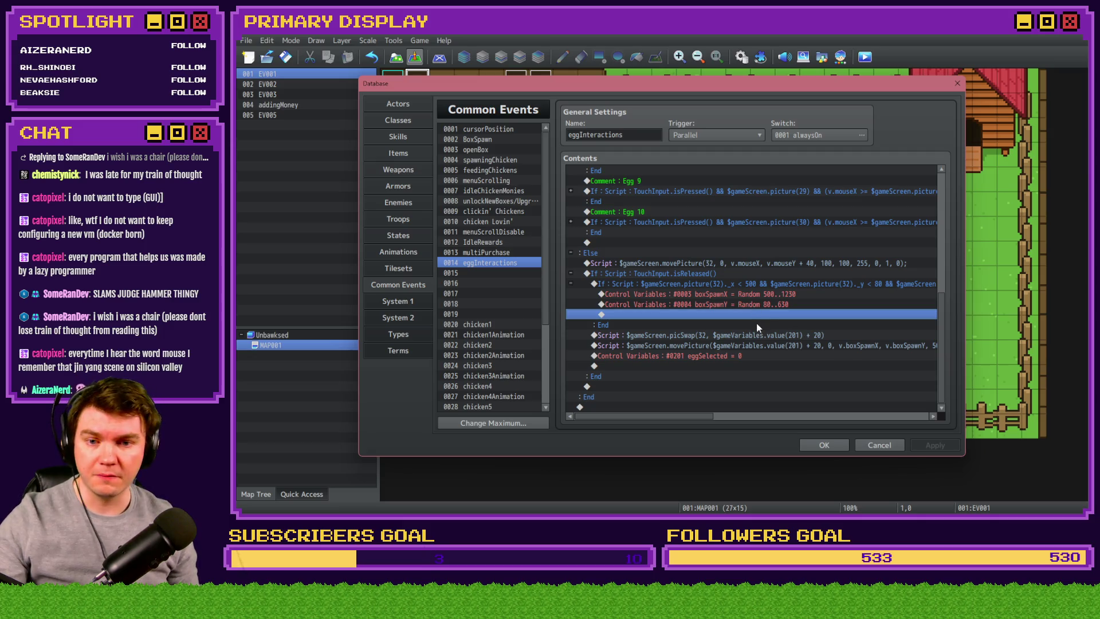
{"action": "double_click", "coordinate": [758, 314]}
{"action": "left_click", "coordinate": [642, 134]}
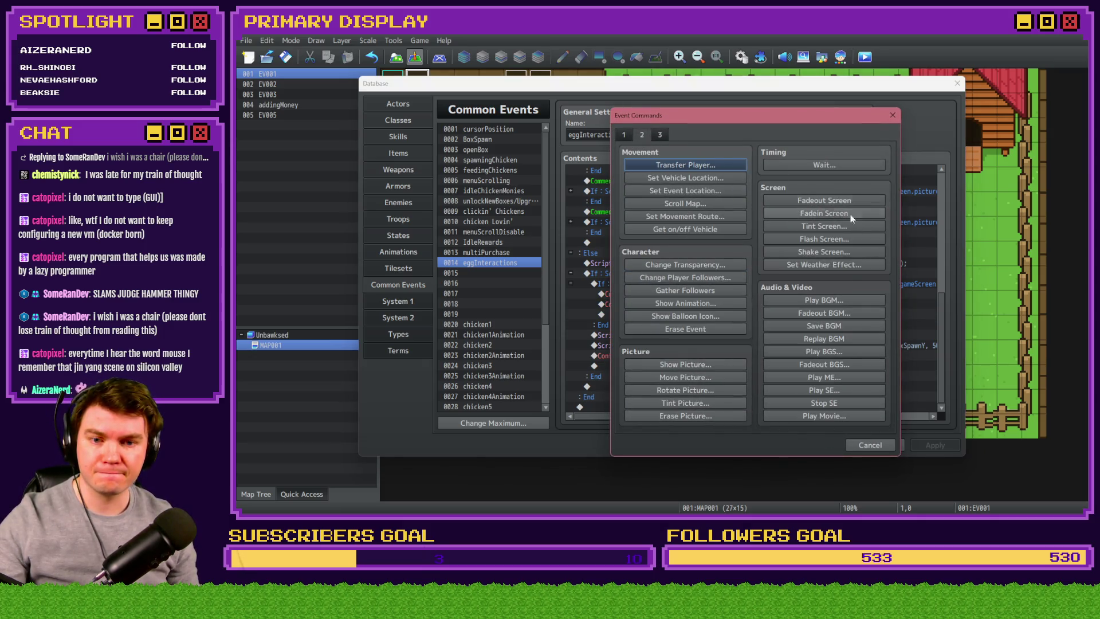
{"action": "left_click", "coordinate": [823, 239]}
{"action": "left_click", "coordinate": [698, 288]}
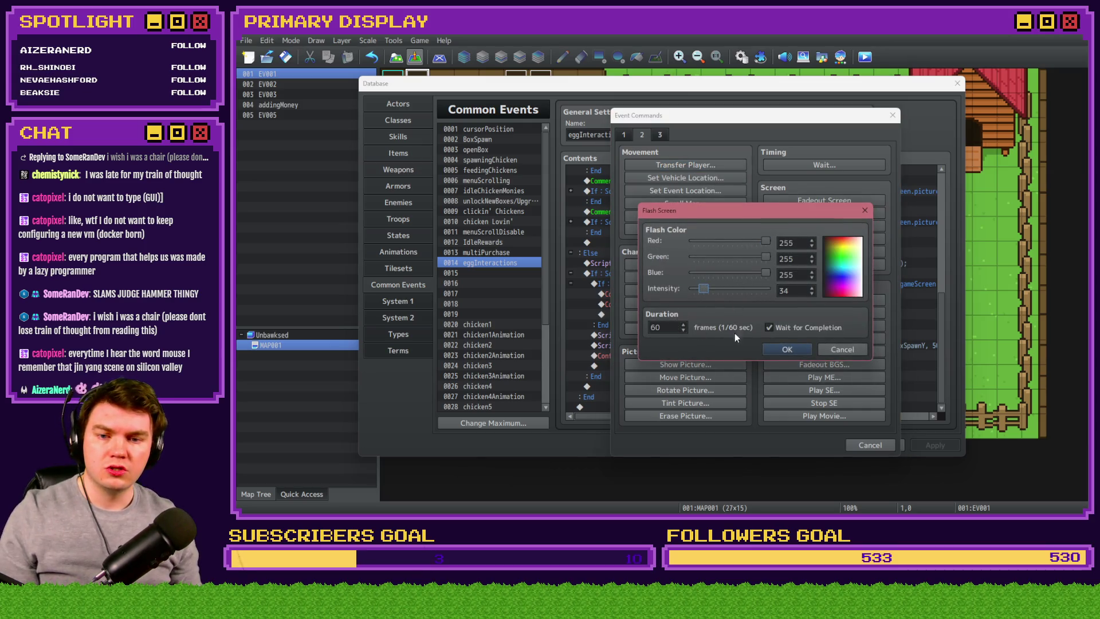
{"action": "left_click", "coordinate": [788, 349]}
- Apply and close the Database, save, then reopen it and delete the Flash Screen command
{"action": "left_click", "coordinate": [816, 445]}
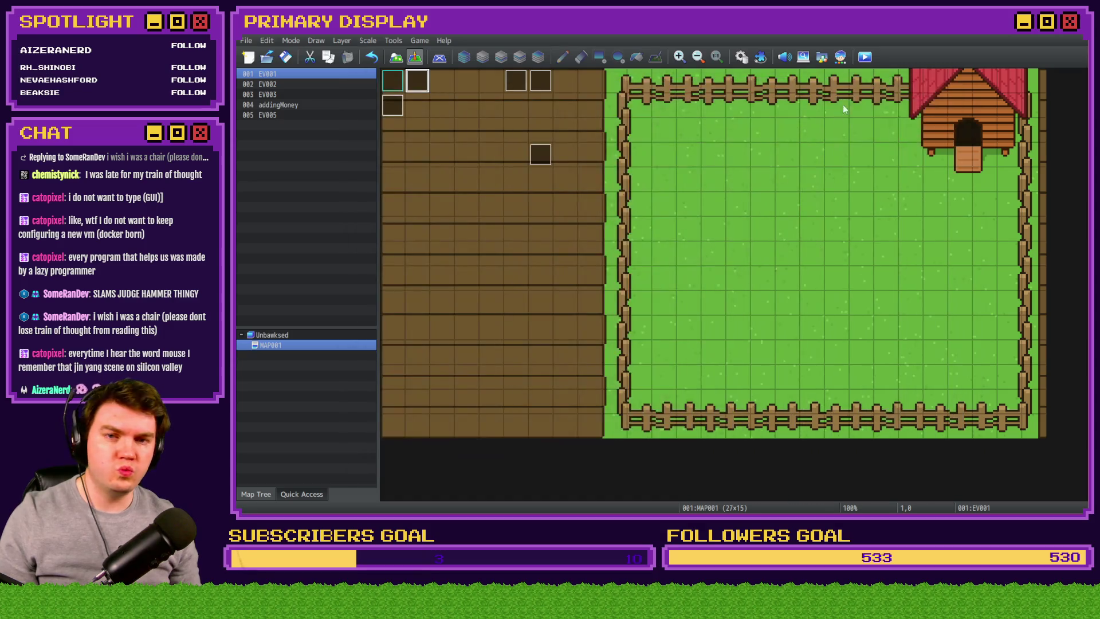
{"action": "left_click", "coordinate": [861, 60]}
{"action": "left_click", "coordinate": [646, 289]}
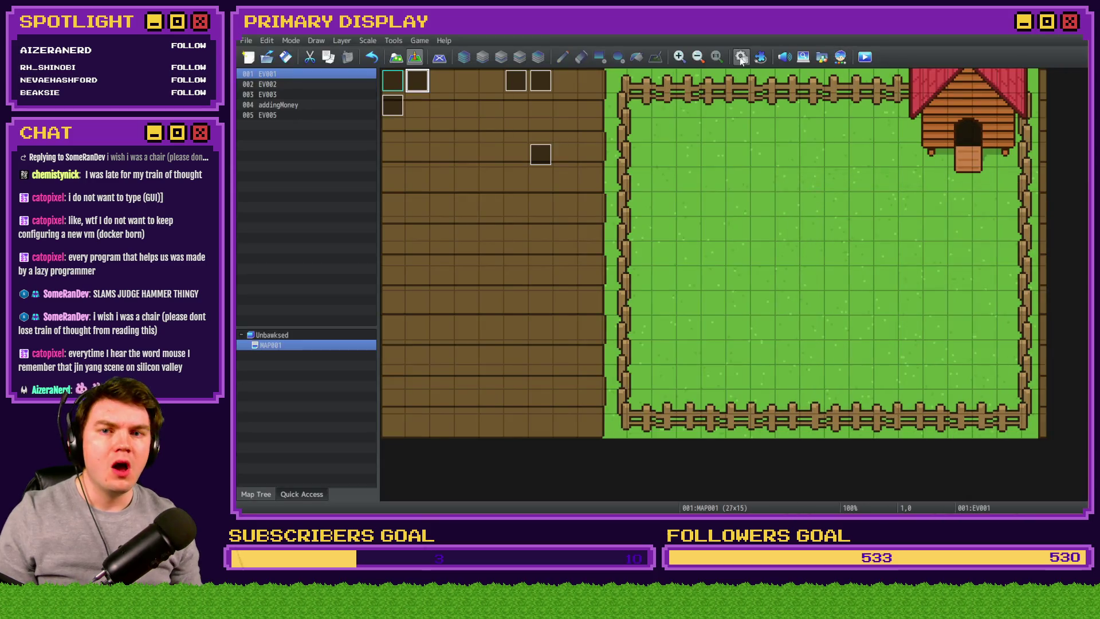
{"action": "left_click", "coordinate": [742, 57]}
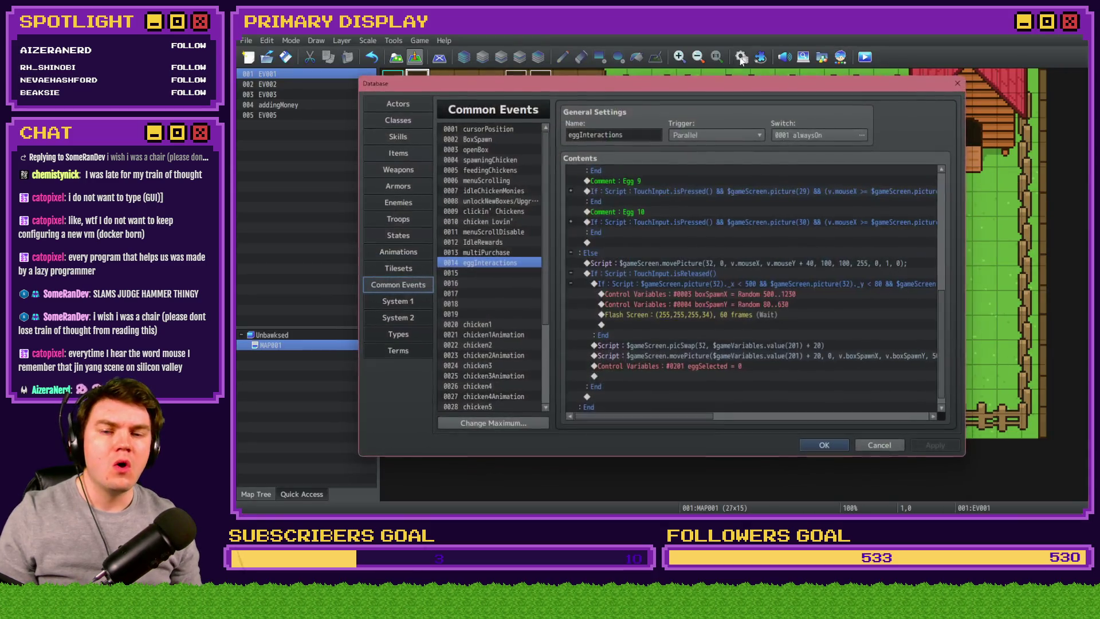
{"action": "left_click", "coordinate": [787, 315]}
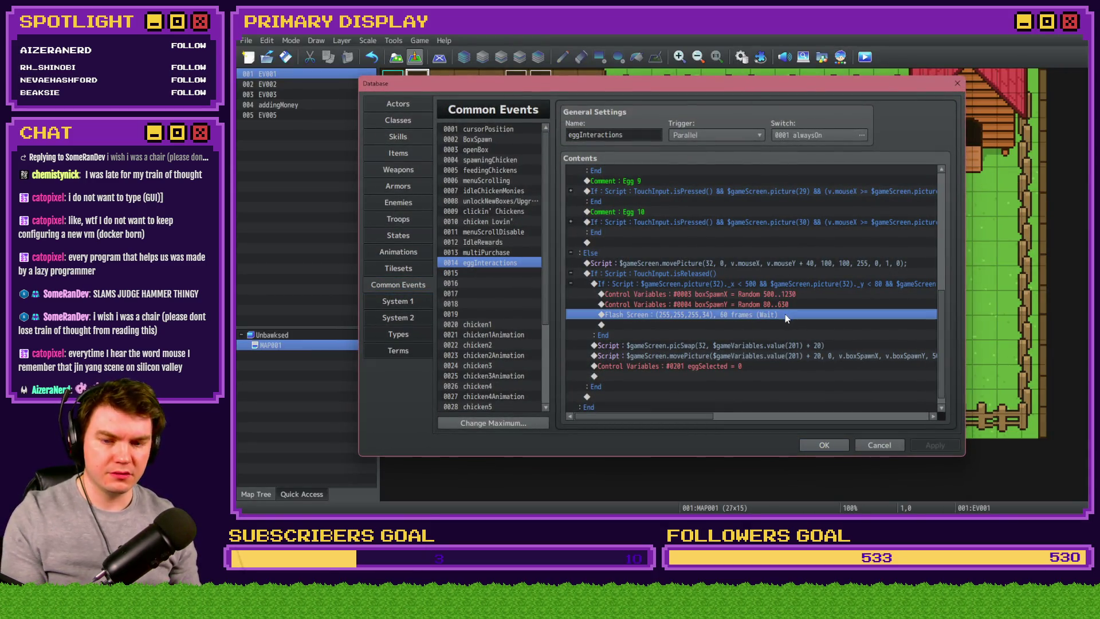
{"action": "key", "text": "Delete"}
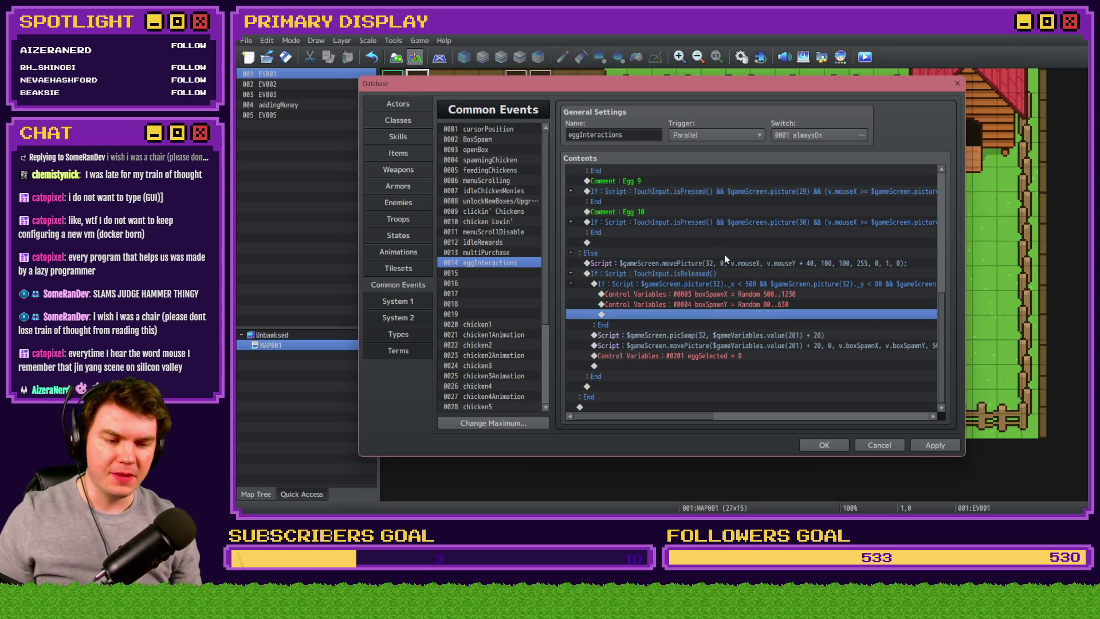
- Copy the picSwap, movePicture and eggSelected = 0 commands into the release branch's empty line
{"action": "left_click", "coordinate": [778, 346]}
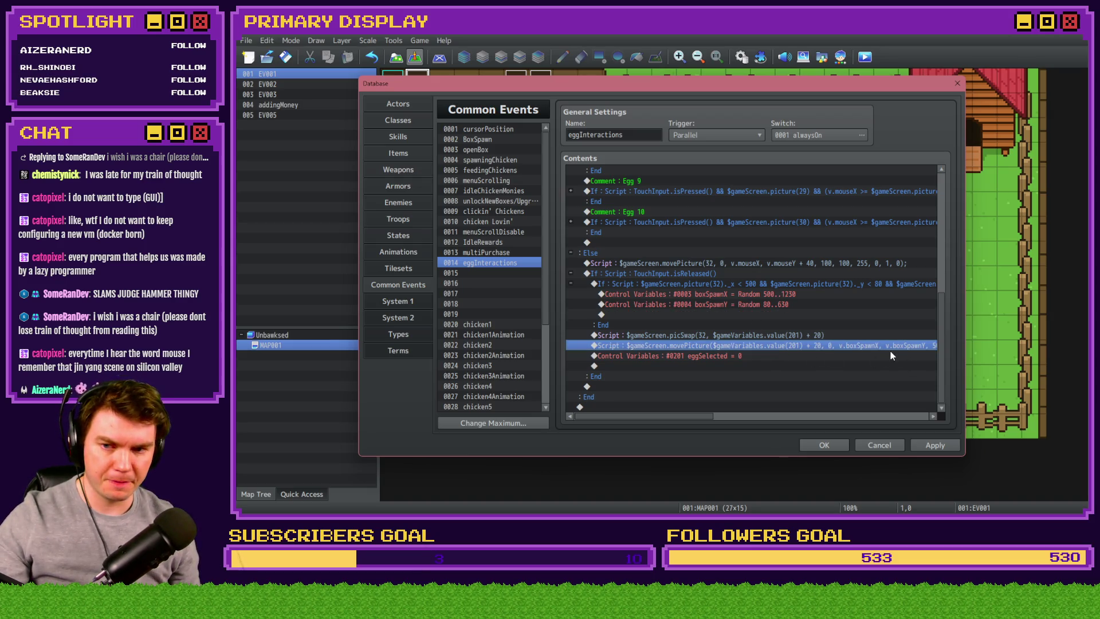
{"action": "left_click", "coordinate": [746, 294]}
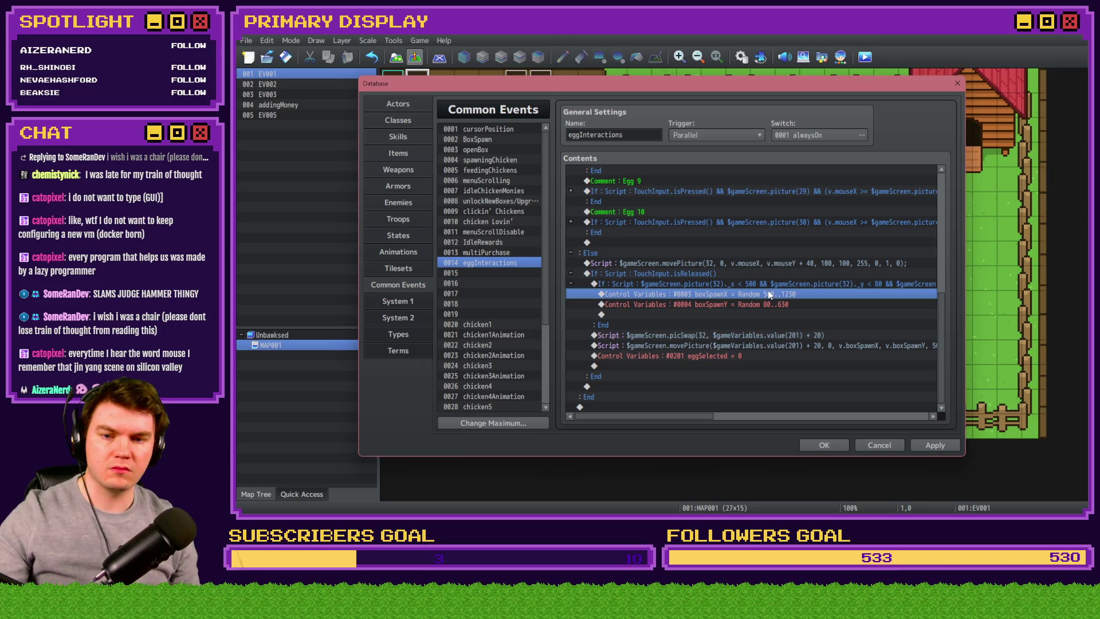
{"action": "left_click", "coordinate": [777, 337]}
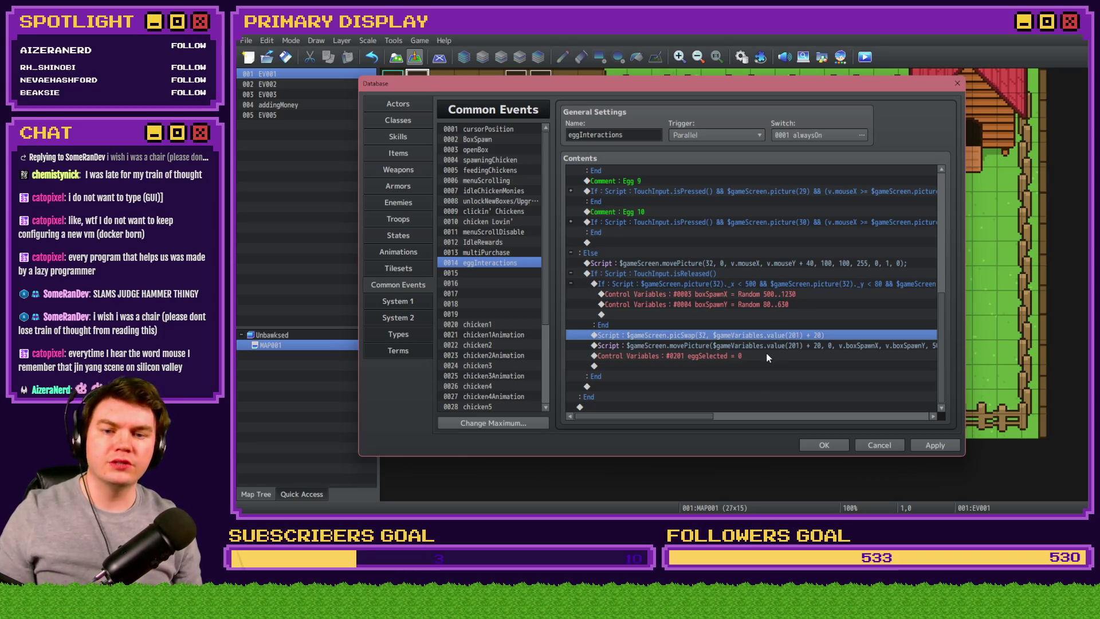
{"action": "left_click", "coordinate": [768, 356], "text": "shift"}
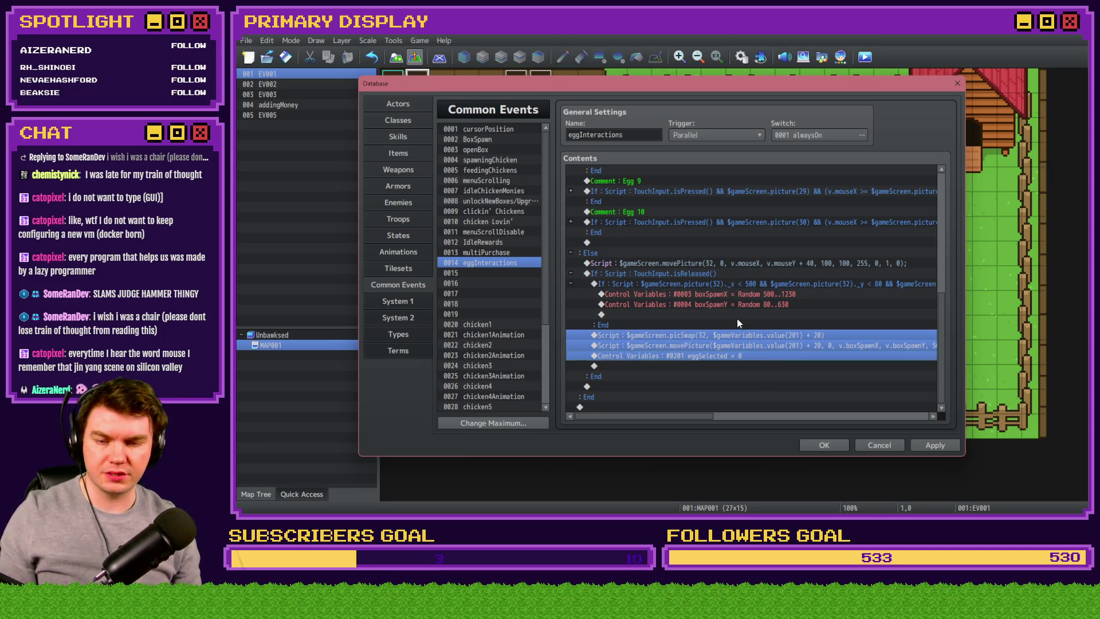
{"action": "left_click", "coordinate": [736, 314]}
{"action": "key", "text": "ctrl+v"}
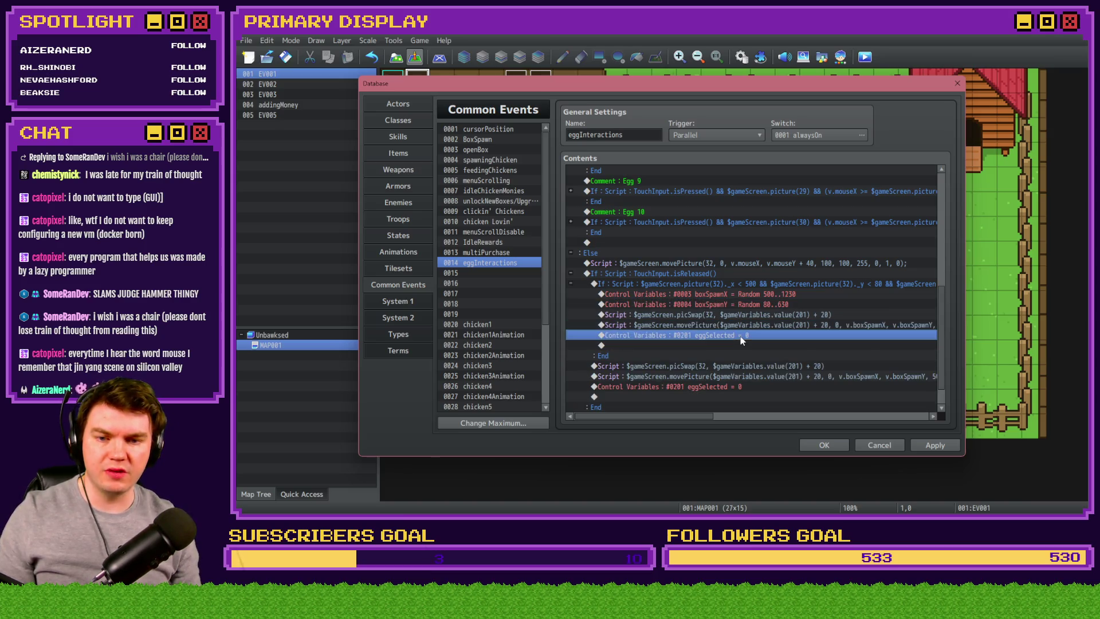
- Add Exit Event Processing after the pasted commands and open the copied movePicture script
{"action": "key", "text": "Return"}
{"action": "left_click", "coordinate": [623, 134]}
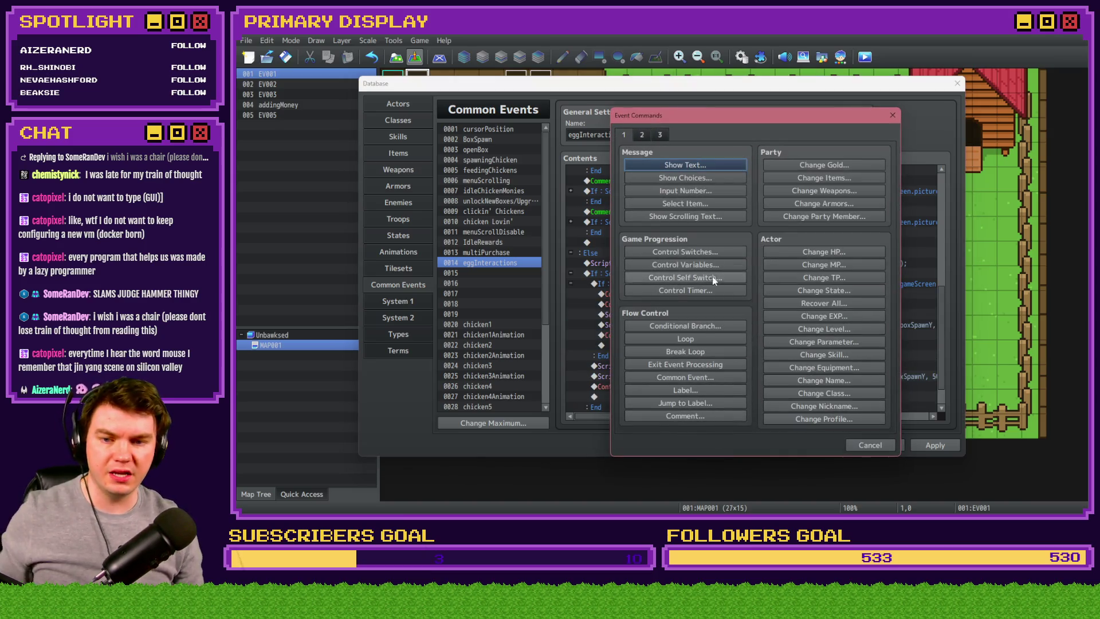
{"action": "left_click", "coordinate": [710, 365]}
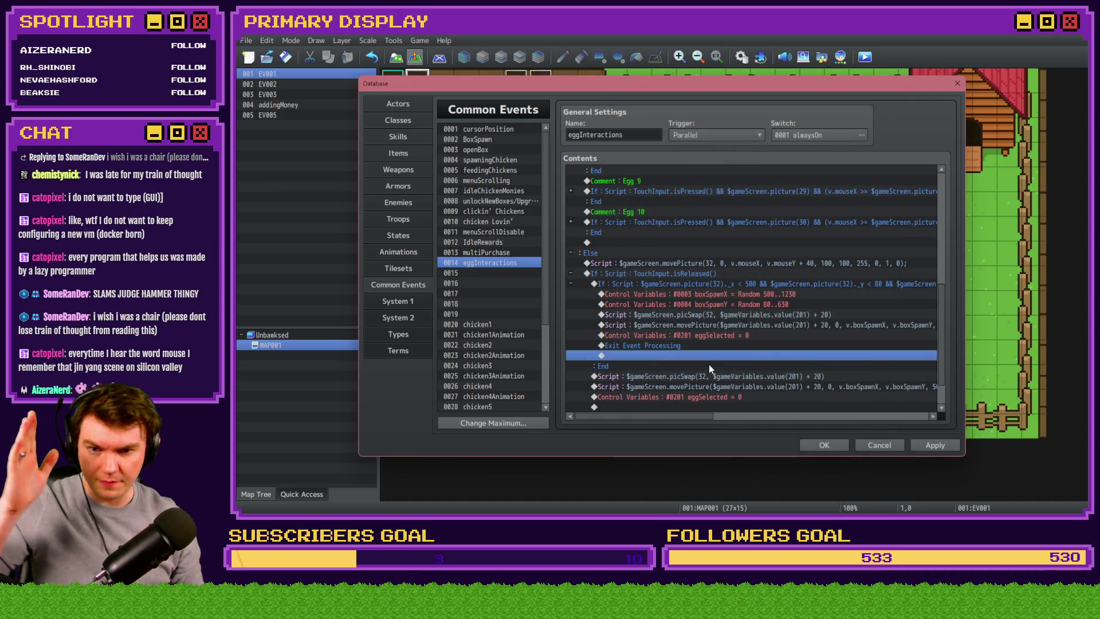
{"action": "left_click", "coordinate": [711, 376]}
{"action": "double_click", "coordinate": [790, 344]}
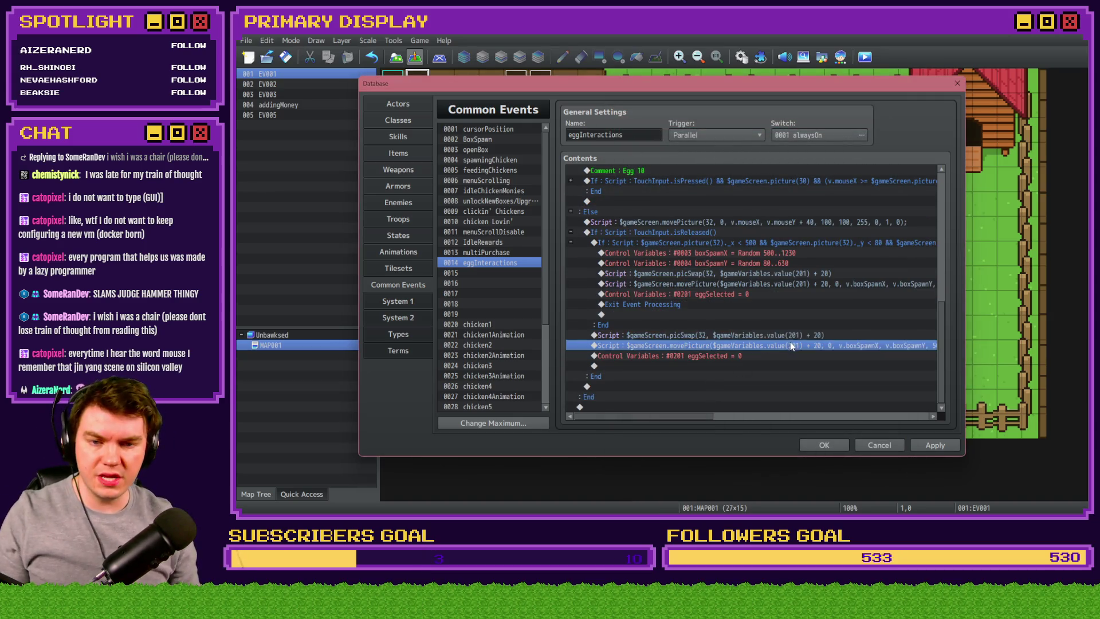
- Change the movePicture coordinates from v.boxSpawnX, v.boxSpawnY to v.mouseX, v.mouseY
{"action": "left_click_drag", "start_coordinate": [712, 202], "coordinate": [739, 204]}
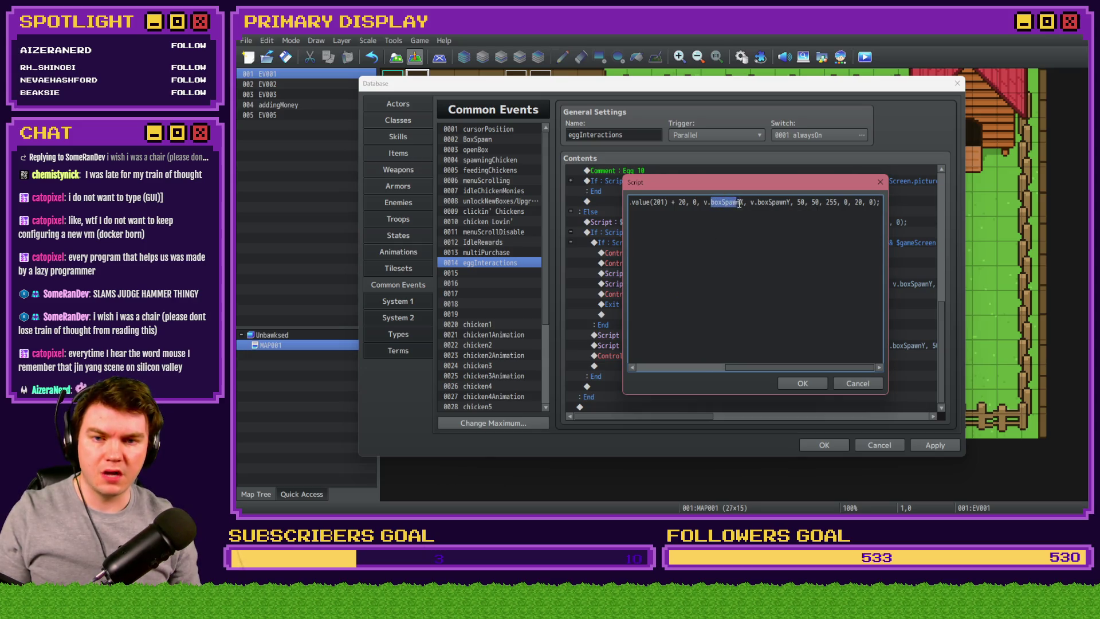
{"action": "type", "text": "mouseX, v."}
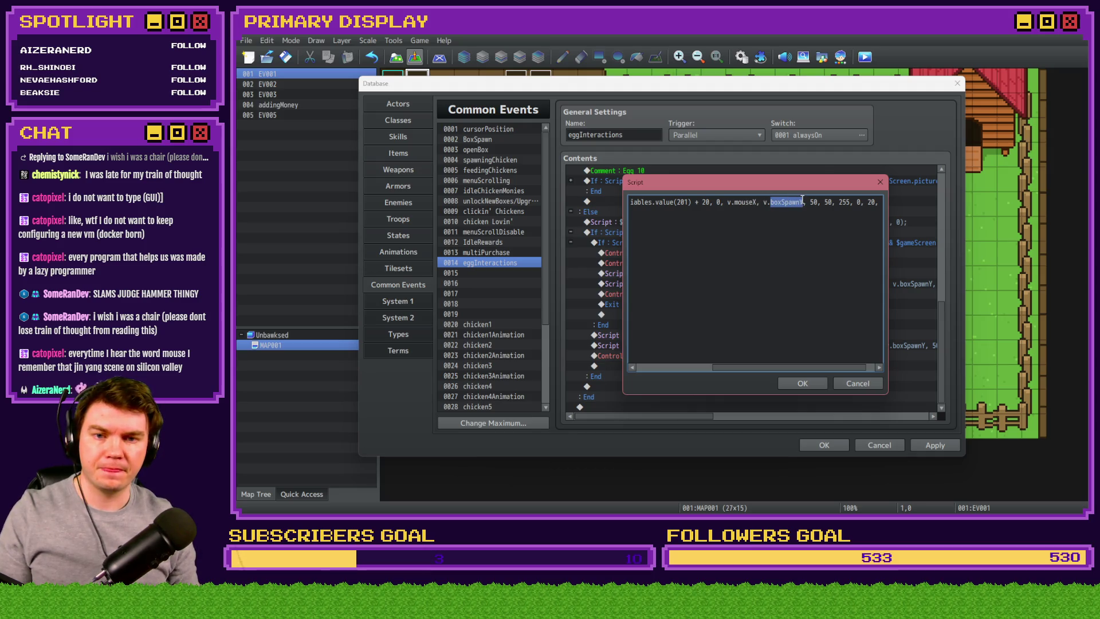
{"action": "type", "text": "mouse"}
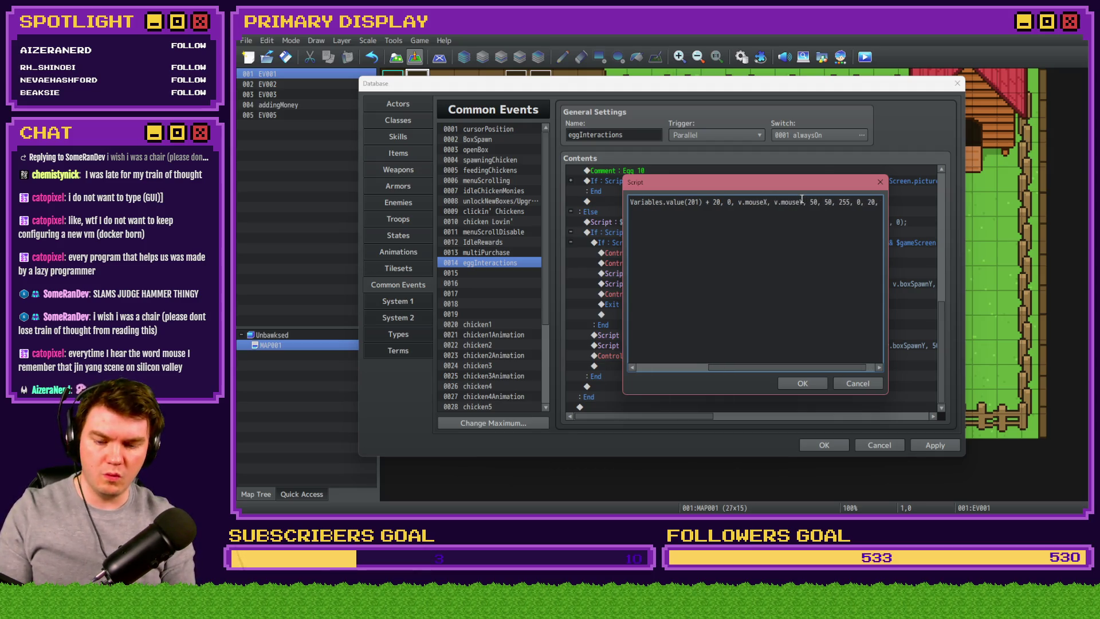
{"action": "left_click", "coordinate": [811, 383]}
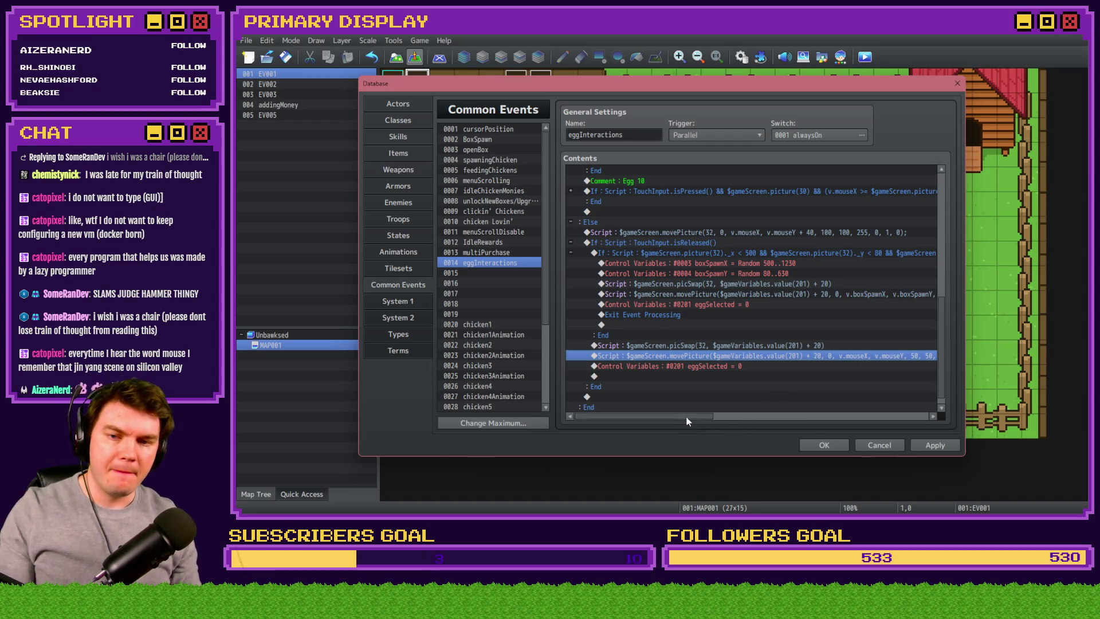
{"action": "left_click", "coordinate": [718, 253]}
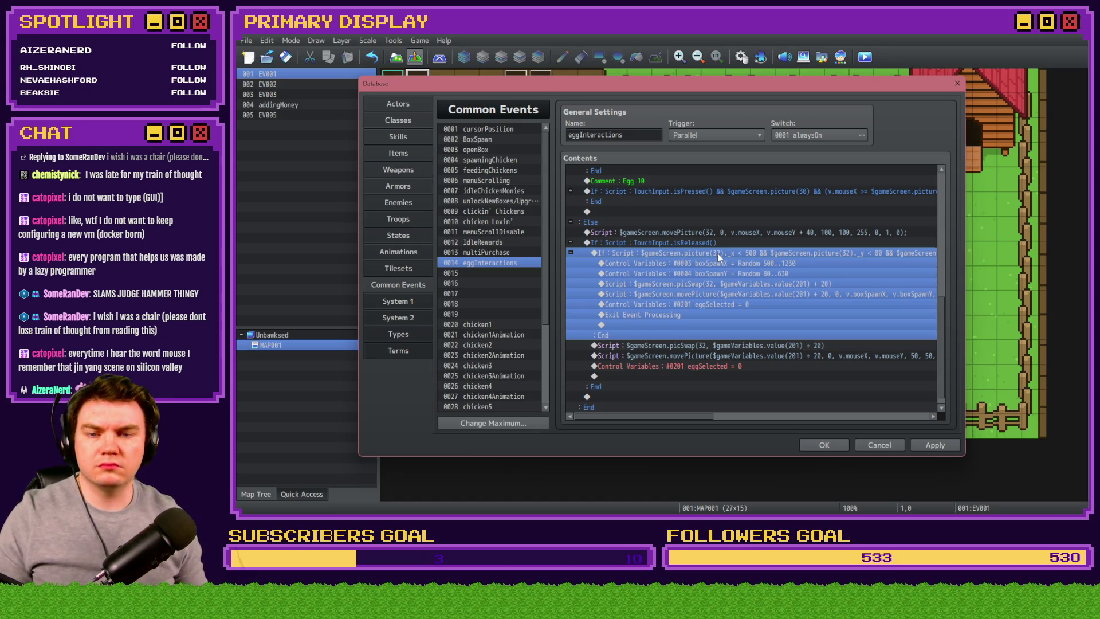
- Rewrite the If condition as _x >= 500 && _y >= 80 && _x <= 1230 && _y <= 630
{"action": "double_click", "coordinate": [717, 254]}
{"action": "left_click_drag", "start_coordinate": [746, 337], "coordinate": [725, 337]}
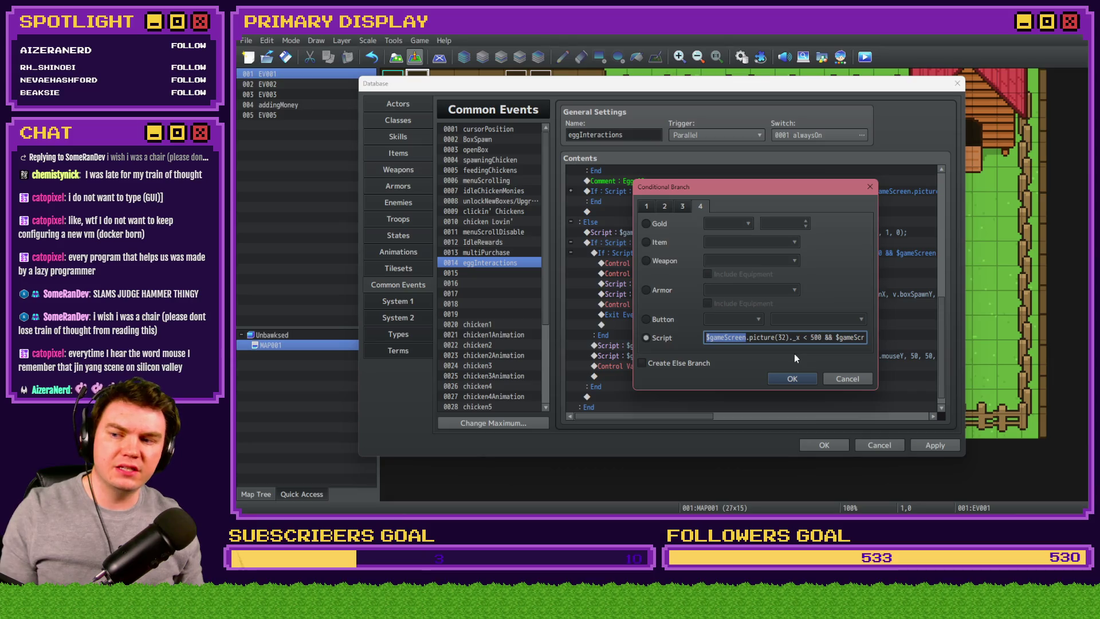
{"action": "left_click", "coordinate": [809, 338]}
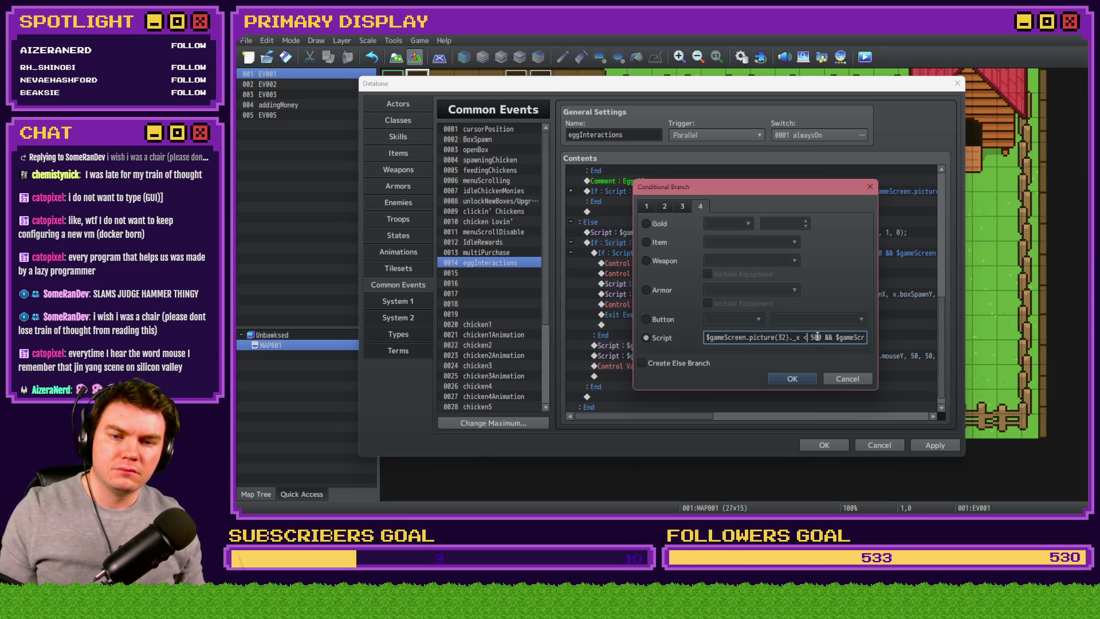
{"action": "key", "text": "BackSpace"}
{"action": "type", "text": ">="}
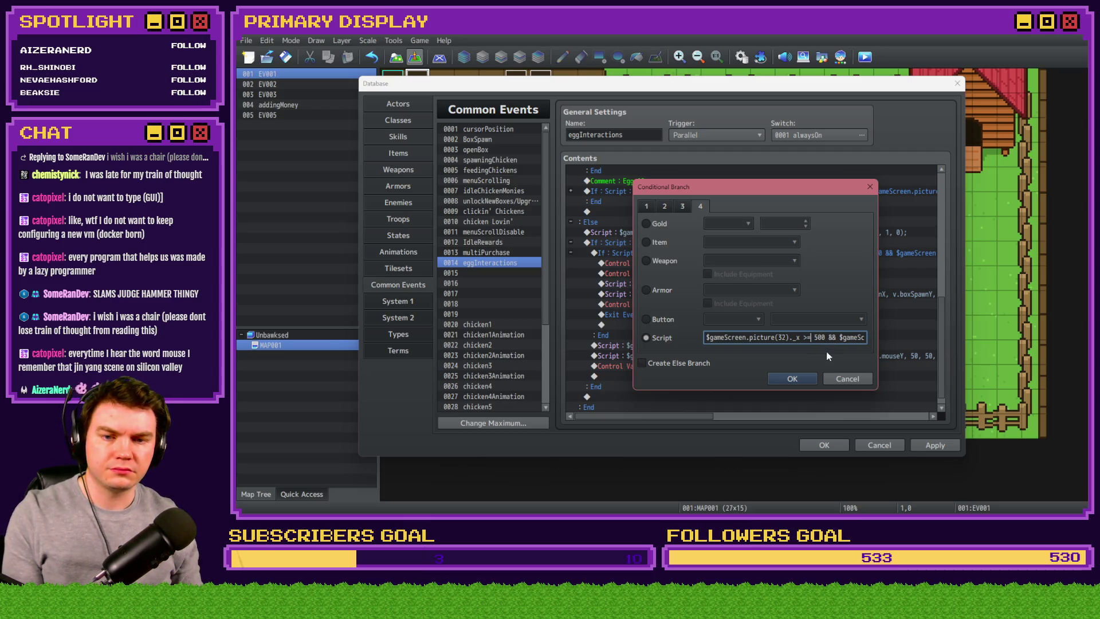
{"action": "type", "text": "reen.picture(32)._y < 80 && $"}
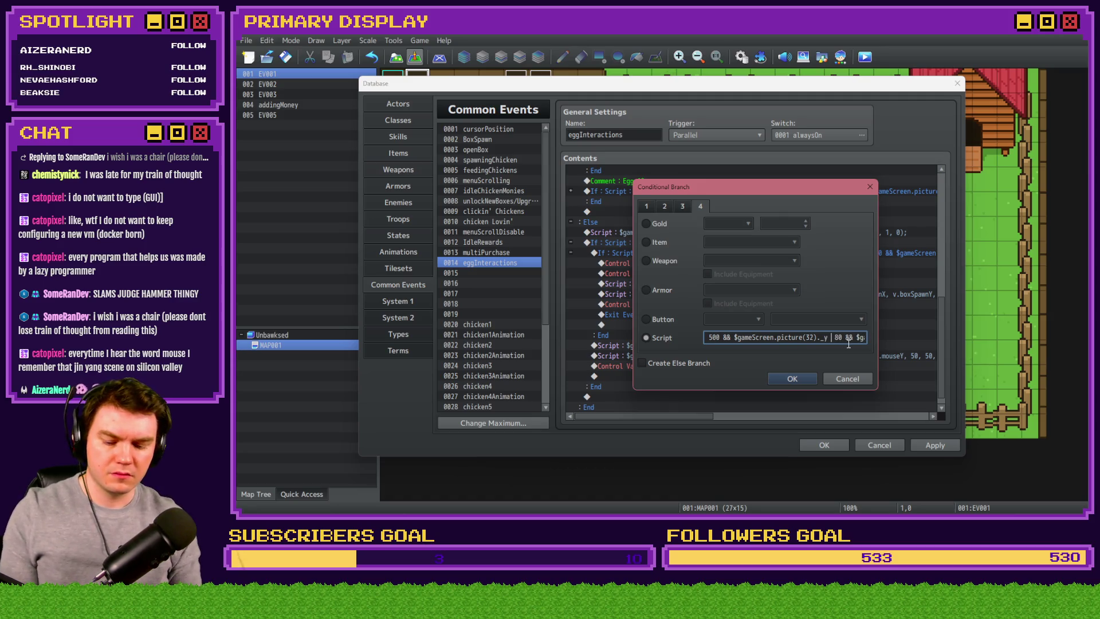
{"action": "key", "text": "Left"}
{"action": "key", "text": "Left"}
{"action": "key", "text": "Left"}
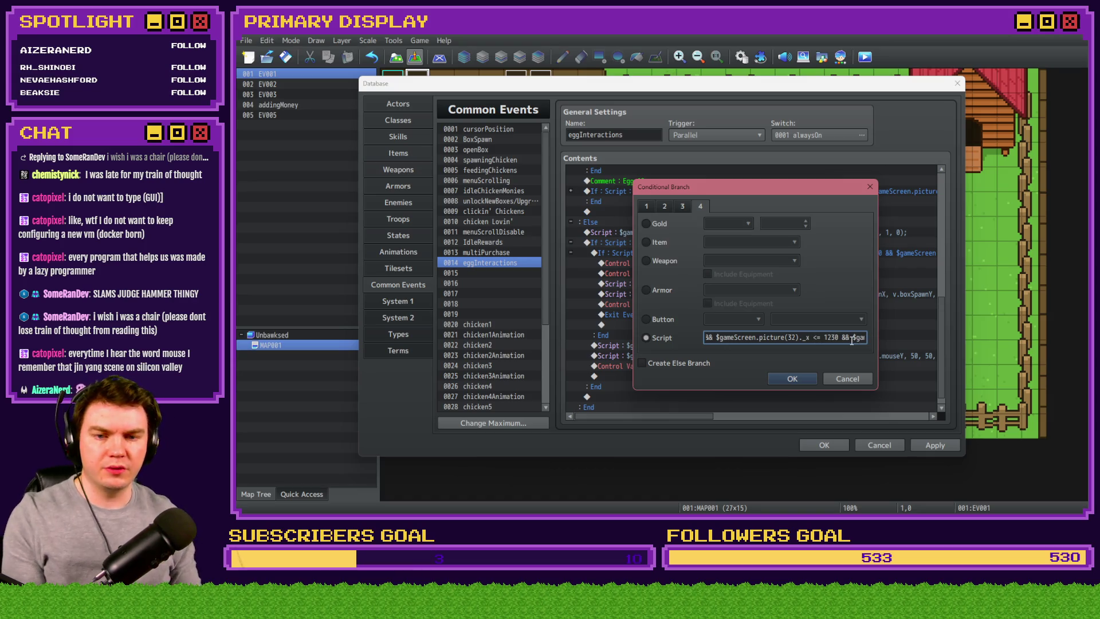
{"action": "key", "text": "Delete"}
{"action": "type", "text": "3"}
{"action": "key", "text": "End"}
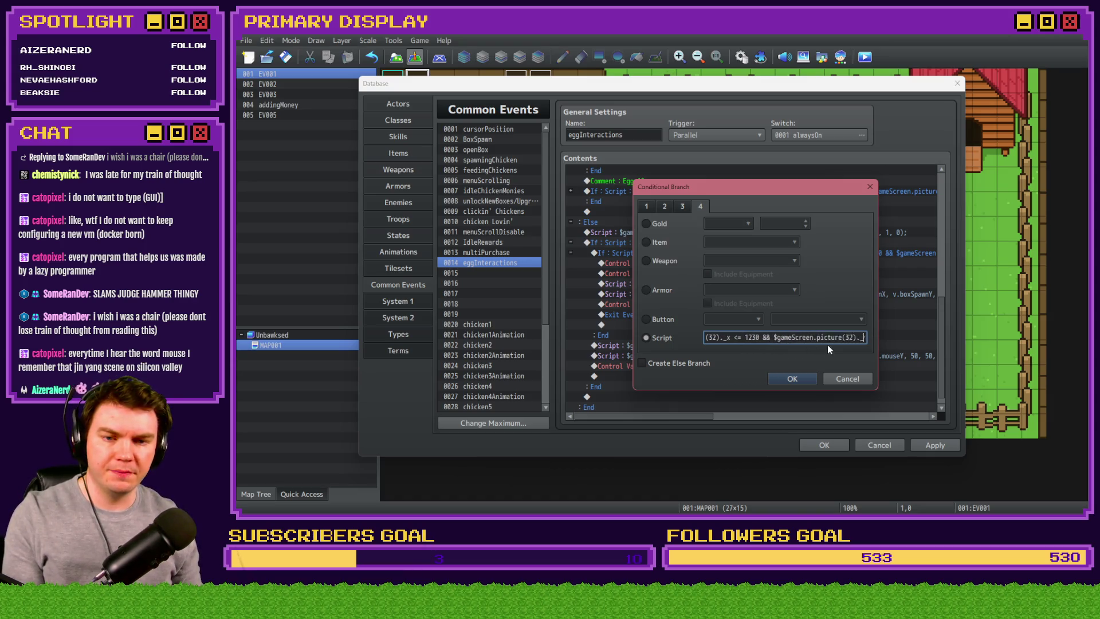
{"action": "left_click", "coordinate": [851, 337]}
{"action": "key", "text": "BackSpace"}
{"action": "type", "text": "y < 63"}
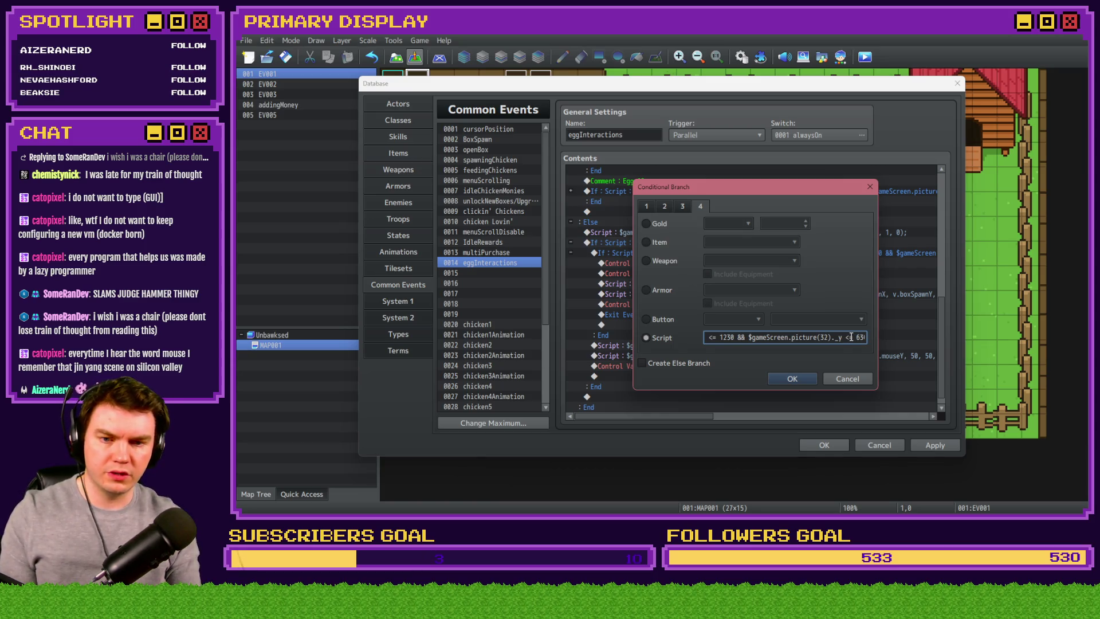
{"action": "type", "text": "="}
{"action": "left_click", "coordinate": [800, 378]}
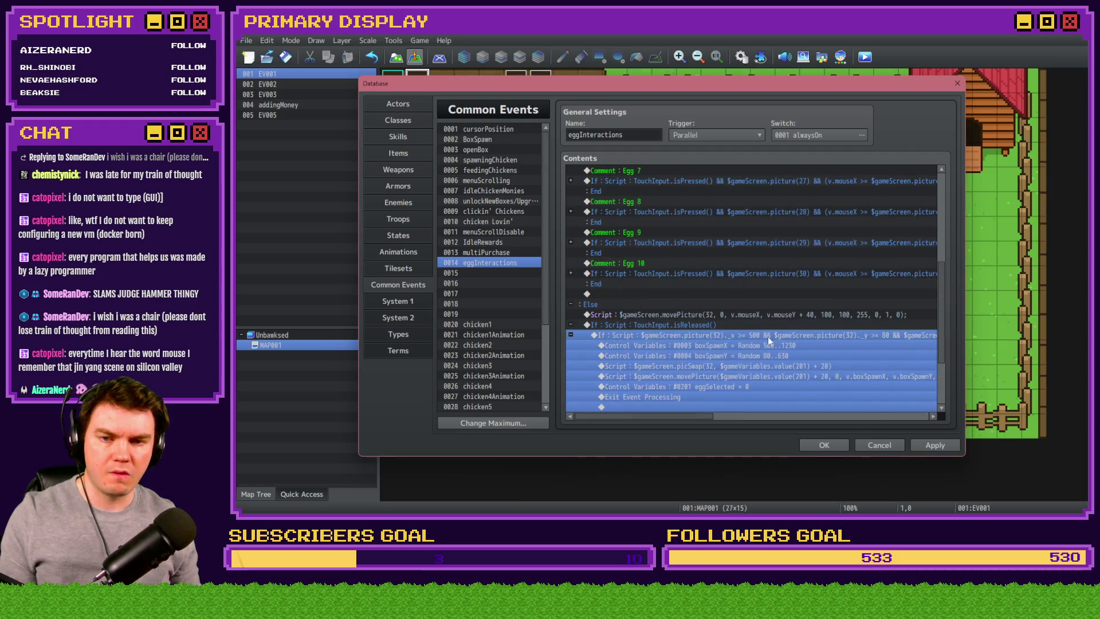
- Enable the condition's Else branch and move the random respawn commands into it
{"action": "key", "text": "Return"}
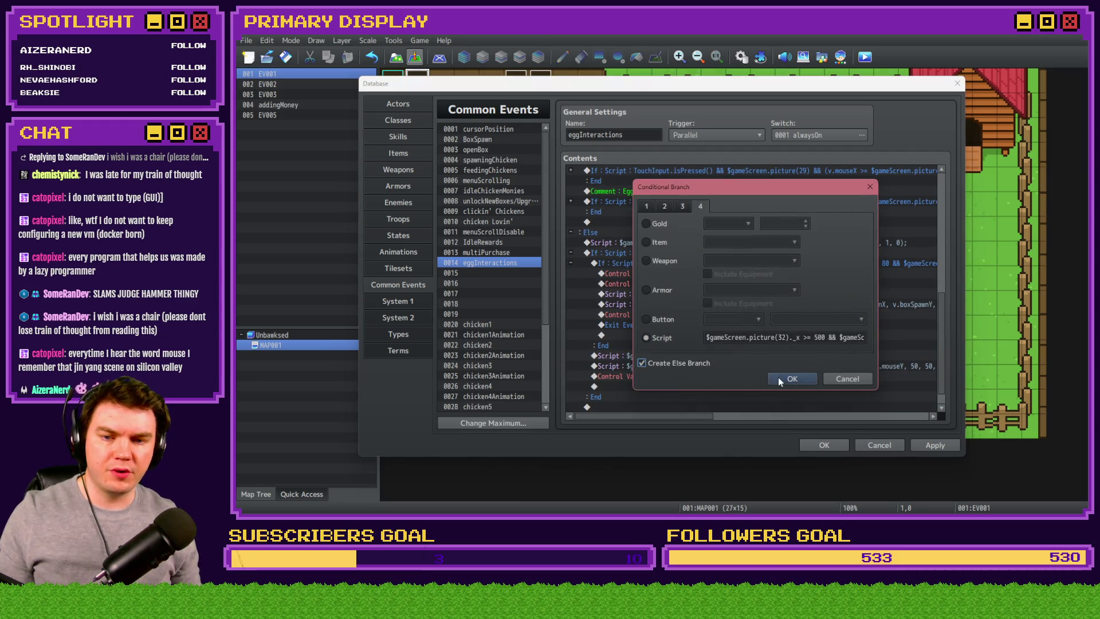
{"action": "left_click", "coordinate": [791, 379]}
{"action": "left_click", "coordinate": [673, 377]}
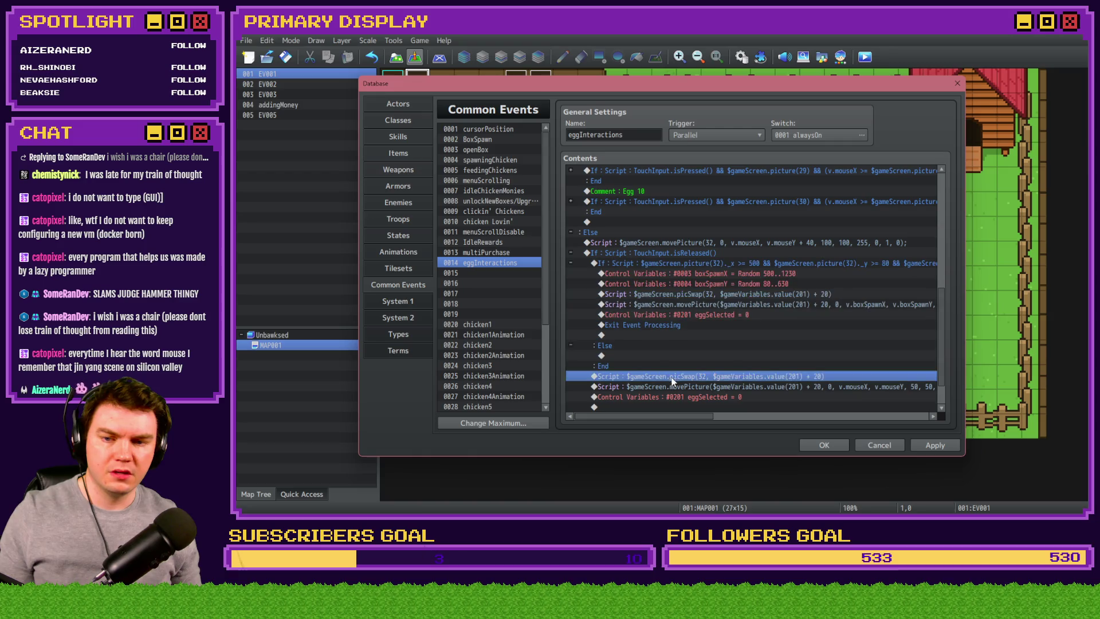
{"action": "left_click", "coordinate": [675, 272]}
{"action": "left_click", "coordinate": [659, 321], "text": "shift"}
{"action": "key", "text": "Delete"}
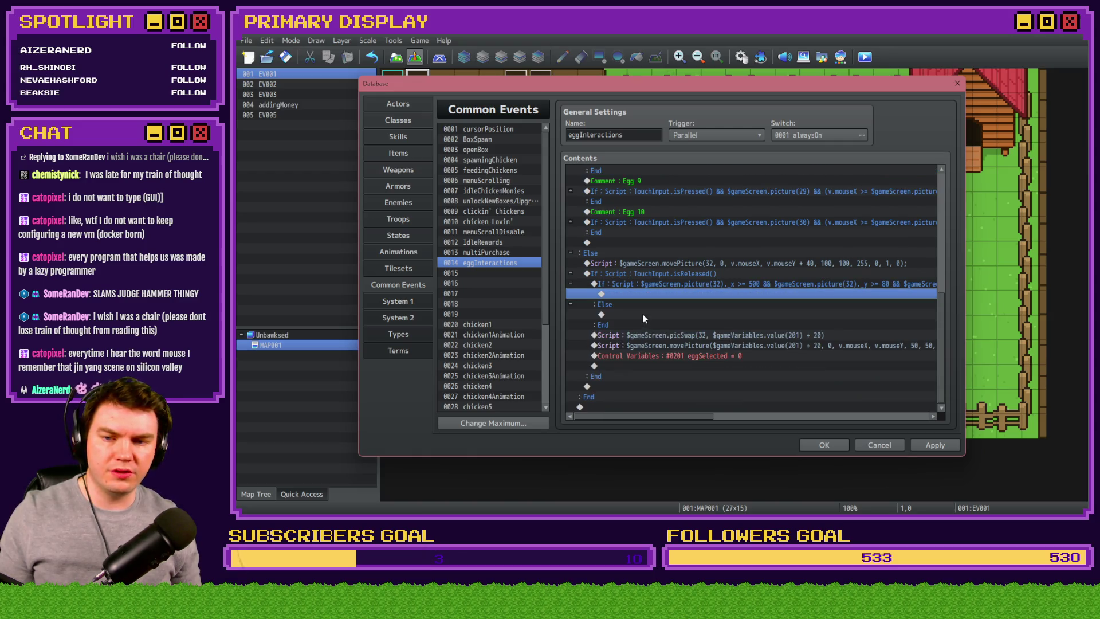
{"action": "left_click", "coordinate": [642, 314]}
{"action": "key", "text": "ctrl+v"}
- Move picSwap, movePicture and the eggSelected reset into the If branch, then apply and close
{"action": "scroll", "coordinate": [658, 338], "scroll_direction": "down", "scroll_amount": 1}
{"action": "left_click", "coordinate": [680, 366]}
{"action": "left_click", "coordinate": [680, 387], "text": "shift"}
{"action": "key", "text": "Delete"}
{"action": "left_click", "coordinate": [655, 263]}
{"action": "key", "text": "ctrl+v"}
{"action": "left_click", "coordinate": [919, 446]}
{"action": "left_click", "coordinate": [828, 446]}
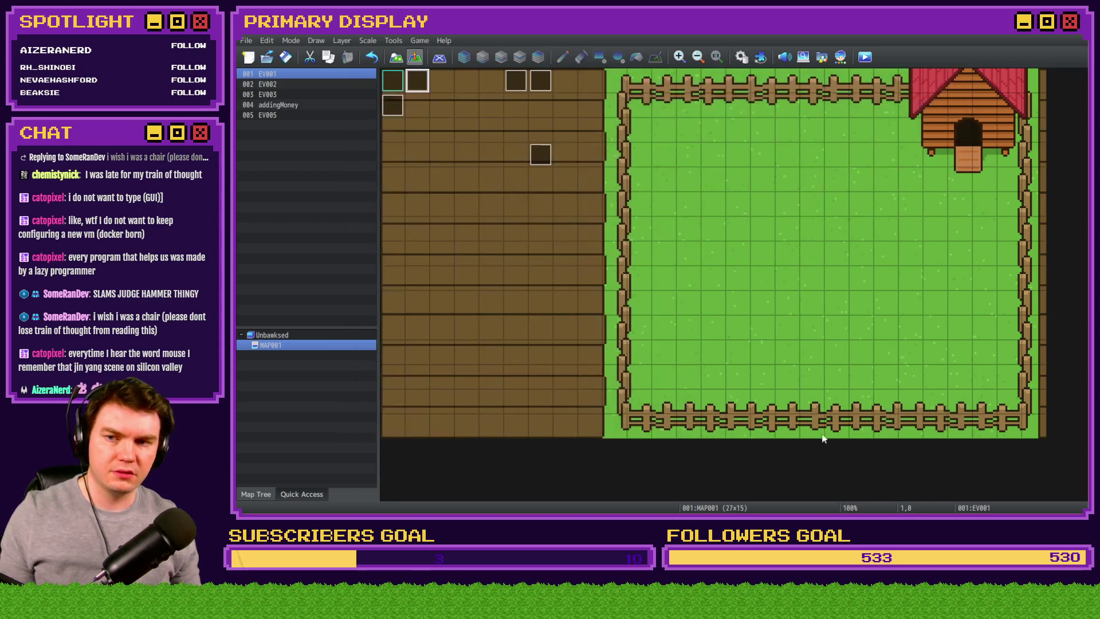
- Start a playtest, take the free Leghorn chicken and open its crate
{"action": "left_click", "coordinate": [866, 56]}
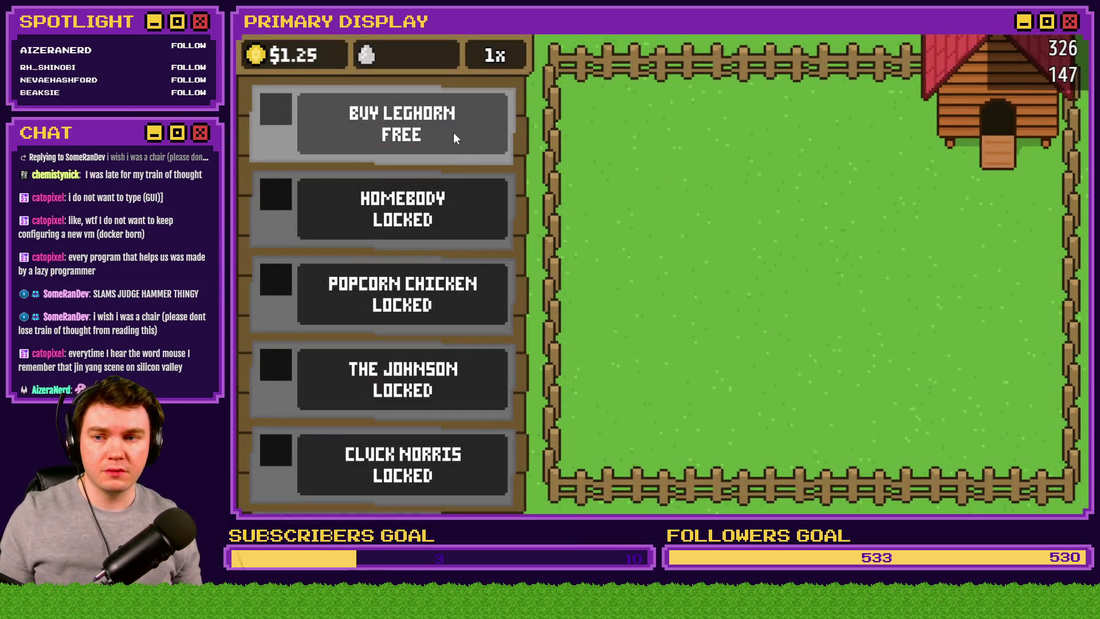
{"action": "left_click", "coordinate": [458, 140]}
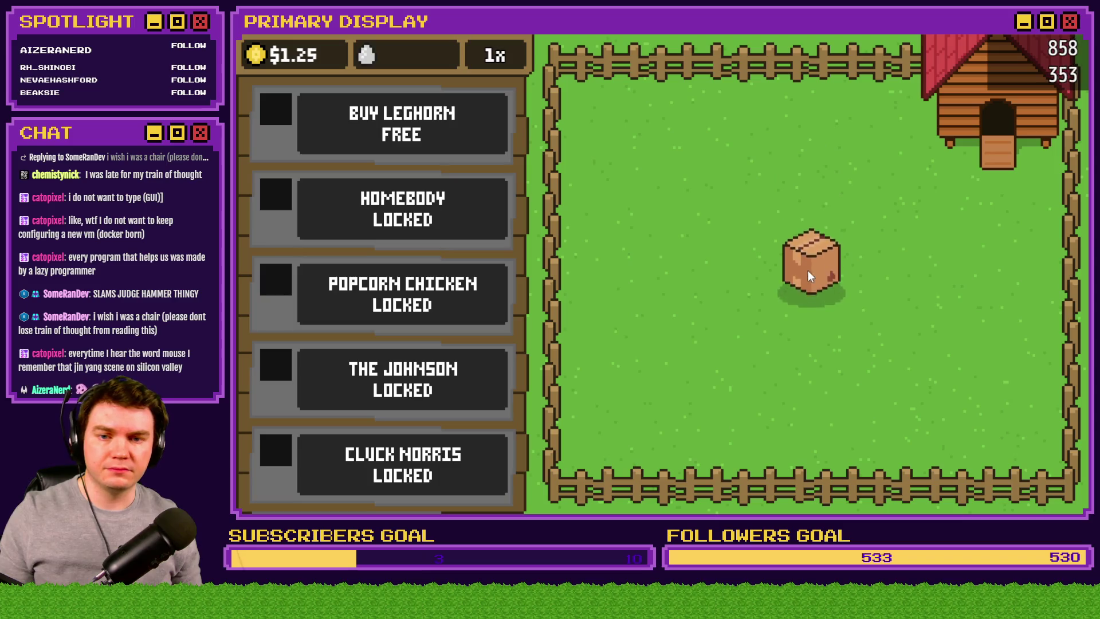
{"action": "left_click", "coordinate": [814, 282]}
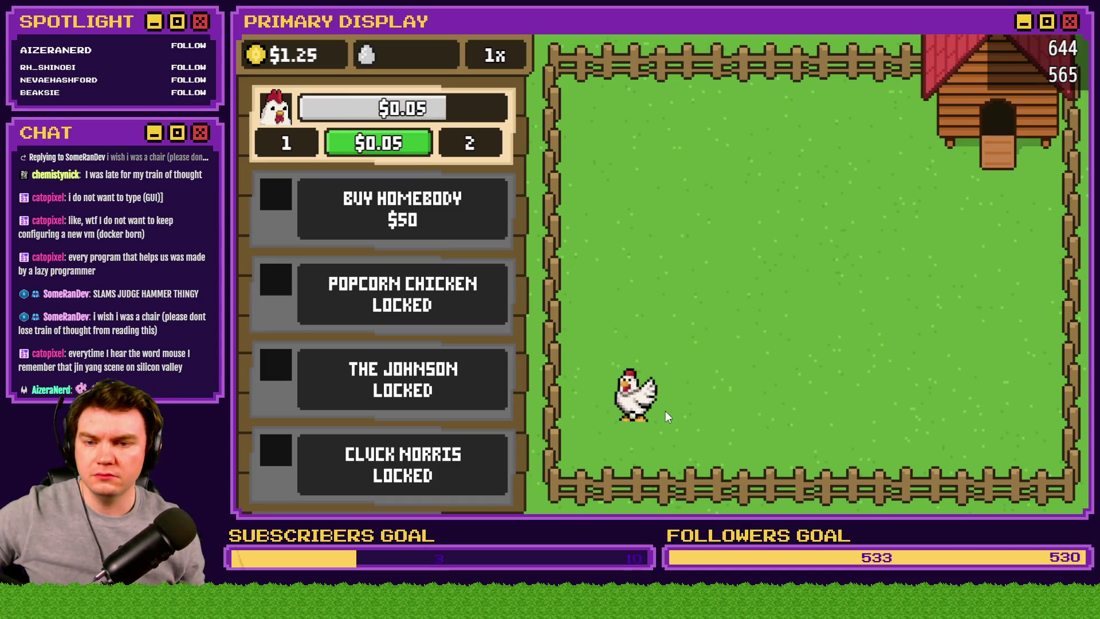
- Drop eggs at several spots on the shop panel to test respawning, then close the playtest
{"action": "mouse_move", "coordinate": [712, 210]}
{"action": "left_mouse_down"}
{"action": "mouse_move", "coordinate": [710, 200]}
{"action": "mouse_move", "coordinate": [902, 138]}
{"action": "mouse_move", "coordinate": [523, 157]}
{"action": "left_mouse_up"}
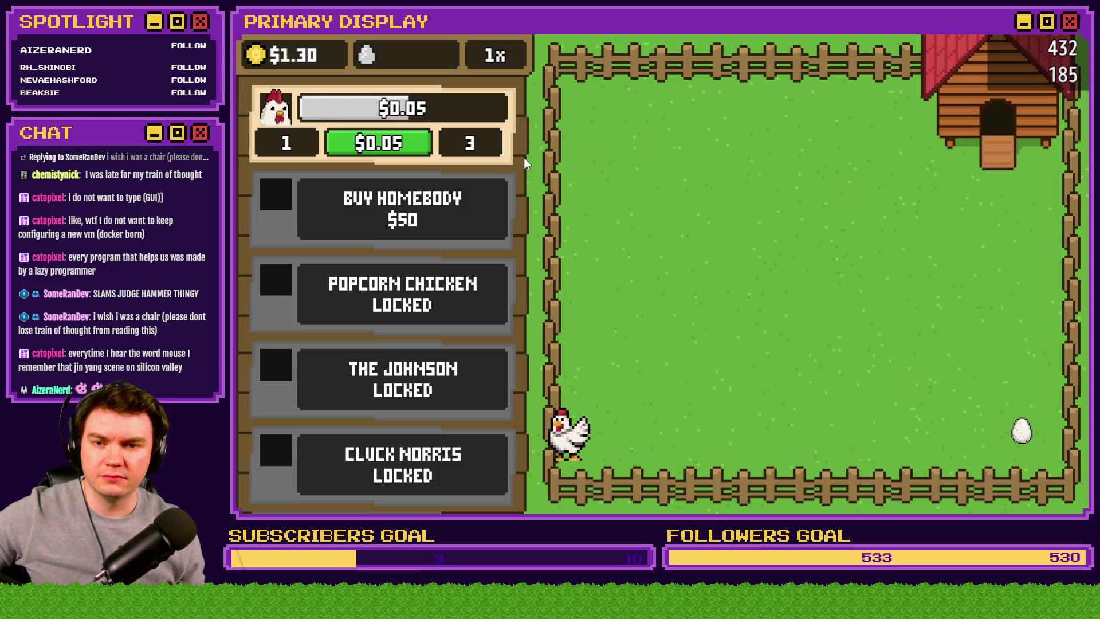
{"action": "left_click_drag", "start_coordinate": [981, 396], "coordinate": [518, 74]}
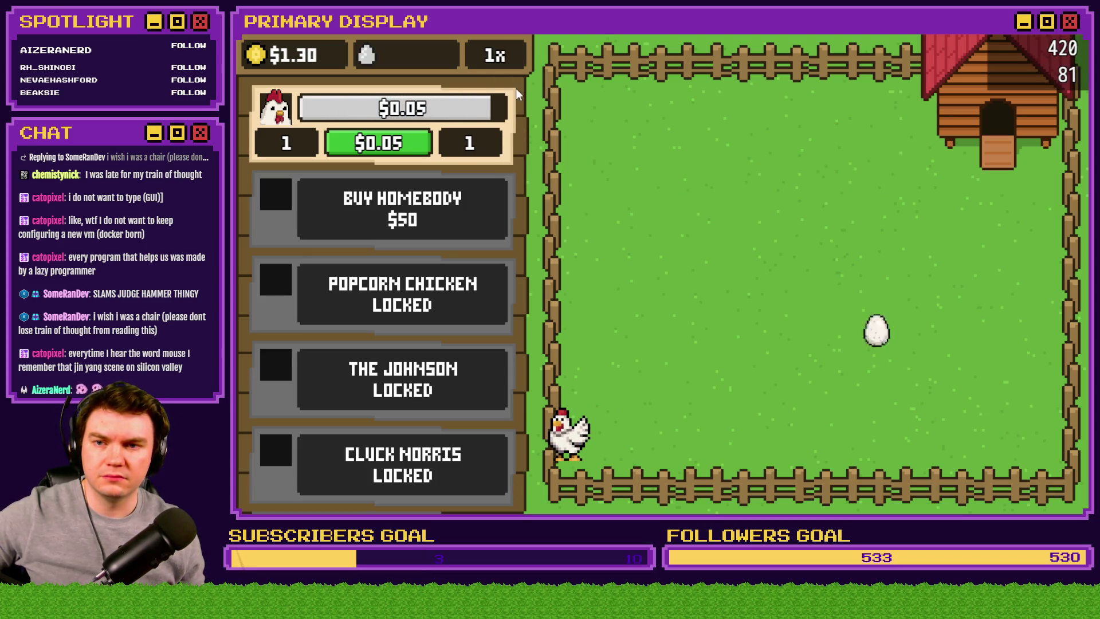
{"action": "mouse_move", "coordinate": [981, 404]}
{"action": "left_mouse_down"}
{"action": "mouse_move", "coordinate": [522, 255]}
{"action": "mouse_move", "coordinate": [604, 270]}
{"action": "mouse_move", "coordinate": [535, 195]}
{"action": "mouse_move", "coordinate": [569, 161]}
{"action": "mouse_move", "coordinate": [797, 132]}
{"action": "mouse_move", "coordinate": [697, 195]}
{"action": "mouse_move", "coordinate": [515, 274]}
{"action": "mouse_move", "coordinate": [976, 163]}
{"action": "mouse_move", "coordinate": [499, 344]}
{"action": "mouse_move", "coordinate": [519, 343]}
{"action": "left_mouse_up"}
{"action": "mouse_move", "coordinate": [765, 443]}
{"action": "left_mouse_down"}
{"action": "mouse_move", "coordinate": [546, 313]}
{"action": "mouse_move", "coordinate": [519, 249]}
{"action": "mouse_move", "coordinate": [540, 267]}
{"action": "mouse_move", "coordinate": [678, 184]}
{"action": "mouse_move", "coordinate": [678, 171]}
{"action": "left_mouse_up"}
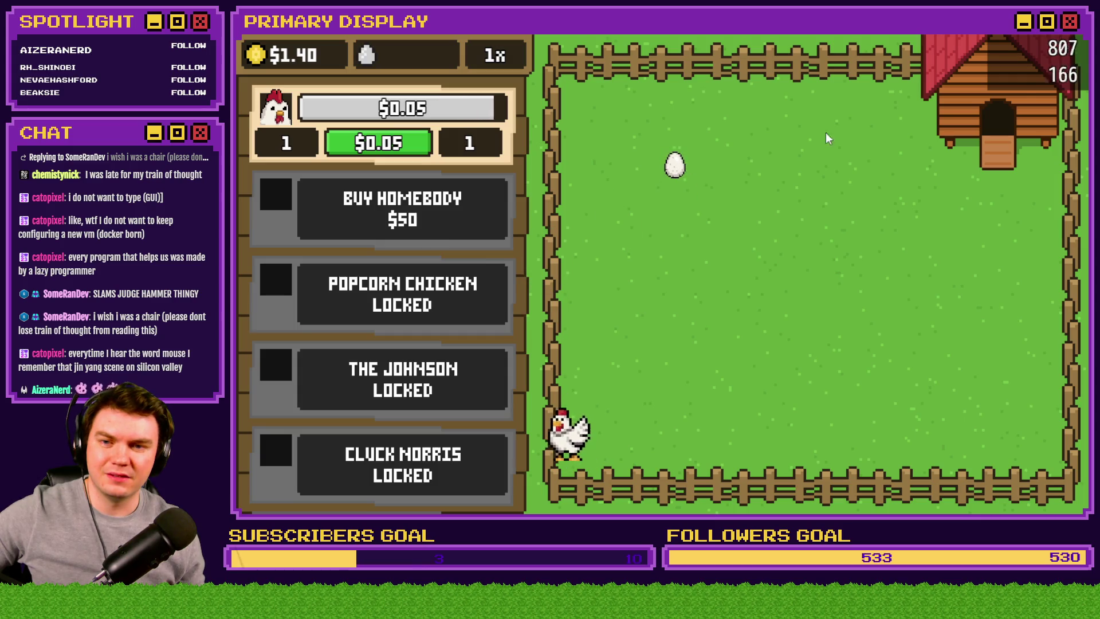
{"action": "key", "text": "alt+F4"}
- Scroll through eggInteractions in the Database, close it, and launch a new playtest
{"action": "left_click", "coordinate": [743, 60]}
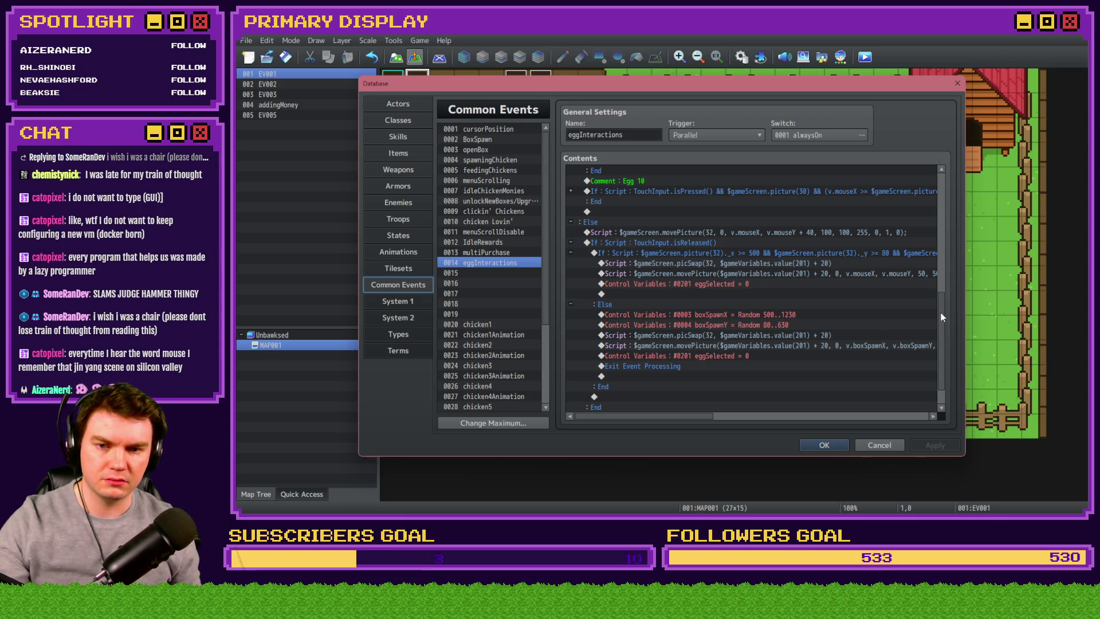
{"action": "mouse_move", "coordinate": [941, 312]}
{"action": "left_mouse_down"}
{"action": "mouse_move", "coordinate": [936, 182]}
{"action": "mouse_move", "coordinate": [946, 334]}
{"action": "left_mouse_up"}
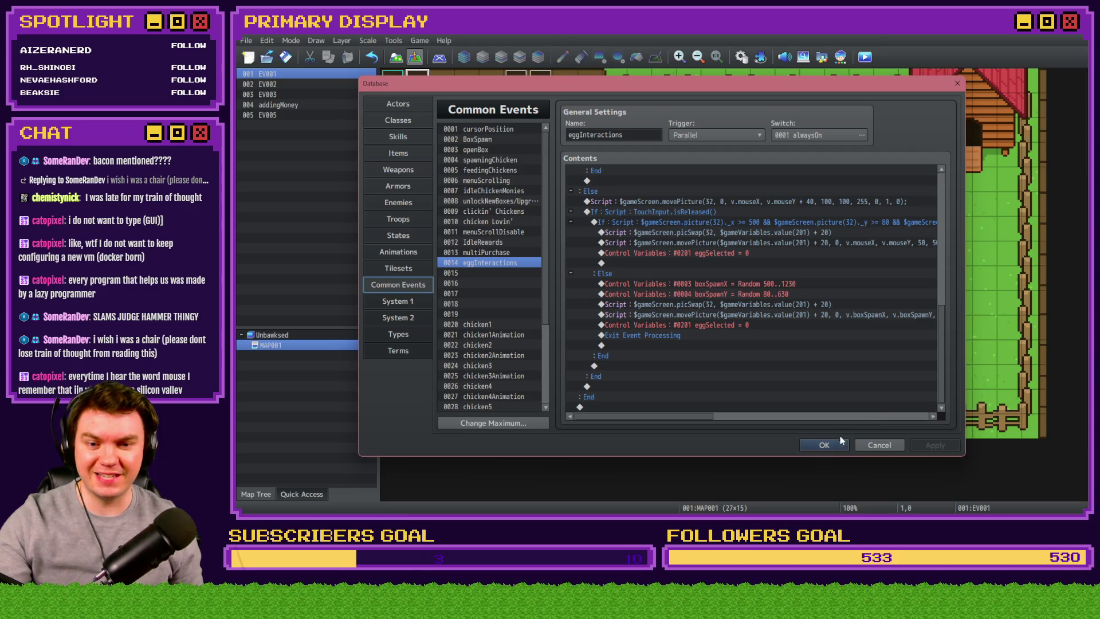
{"action": "left_click", "coordinate": [879, 445]}
{"action": "left_click", "coordinate": [867, 57]}
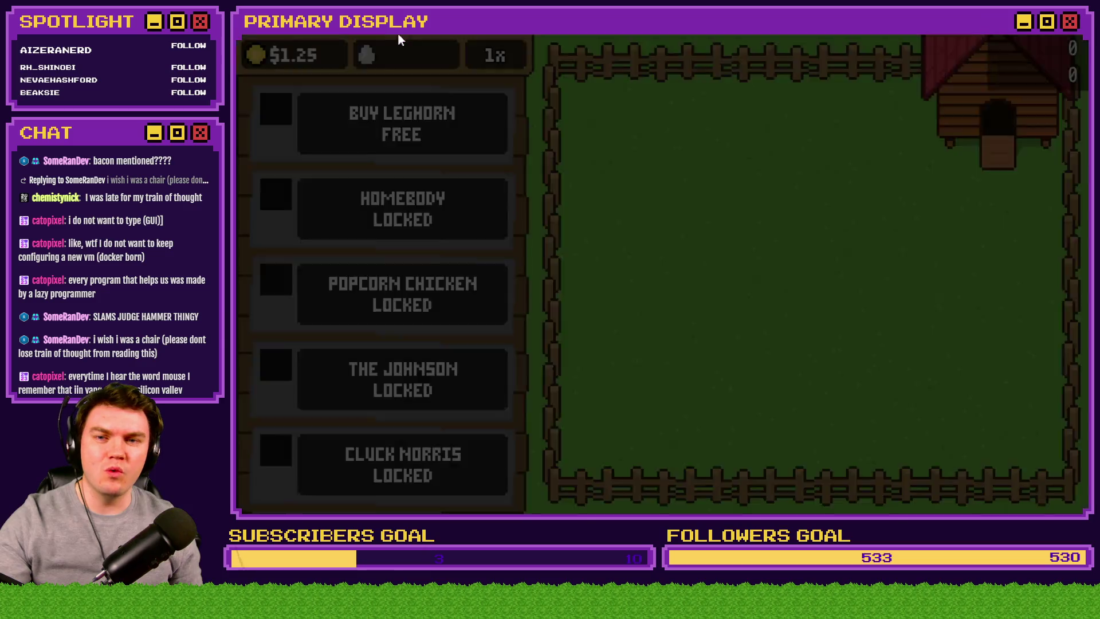
- Release the free Leghorn, add test money, then buy and release the $50 Homebody chicken
{"action": "left_click", "coordinate": [404, 135]}
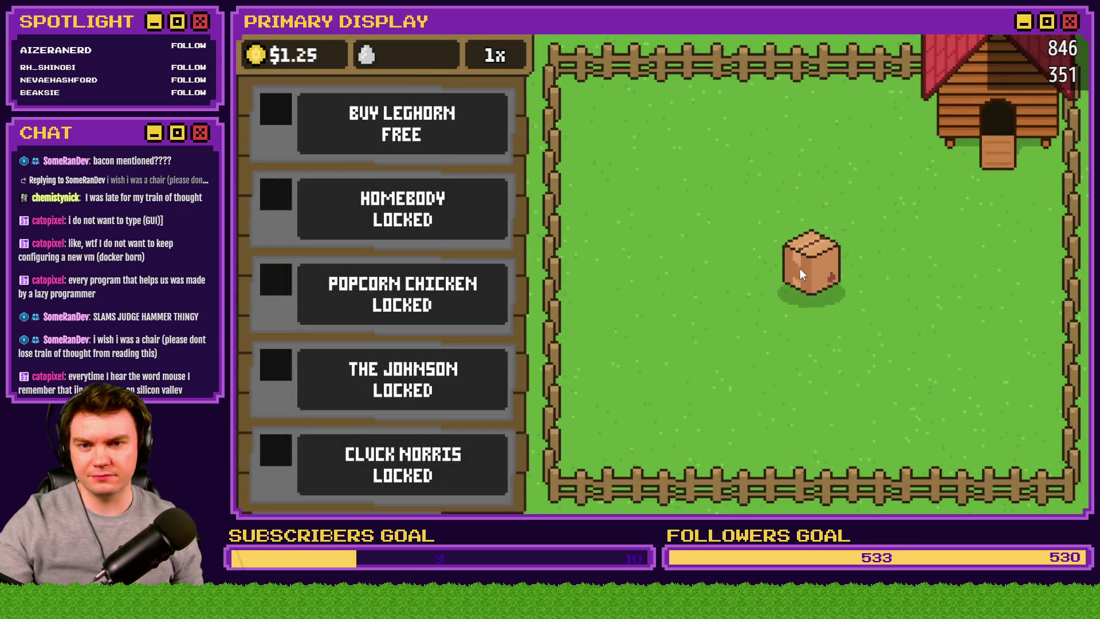
{"action": "left_click", "coordinate": [810, 277]}
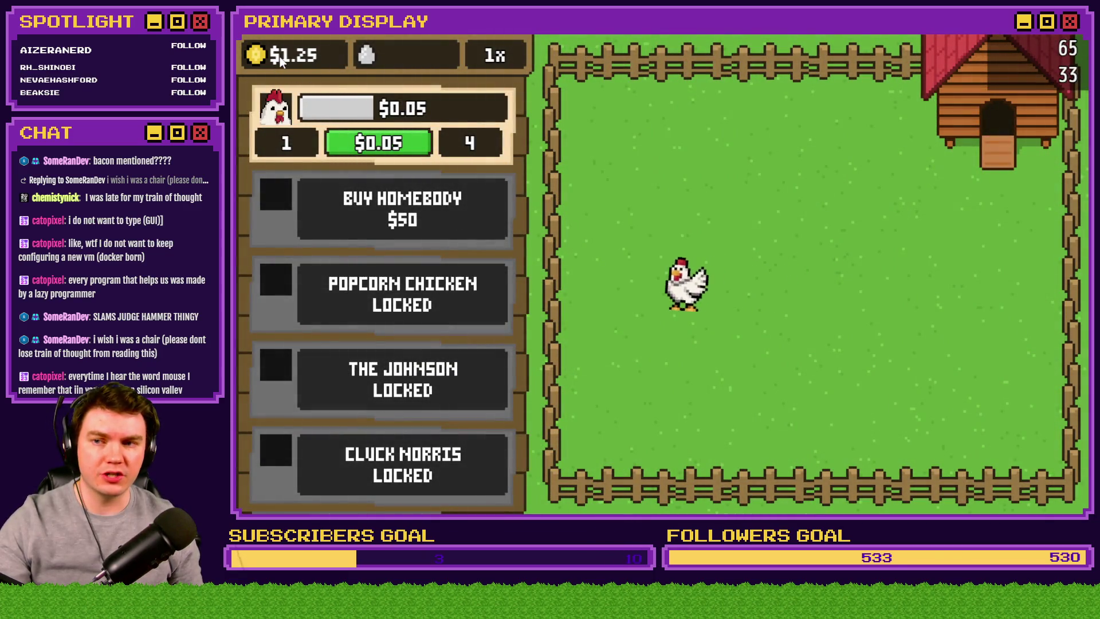
{"action": "left_click", "coordinate": [263, 54]}
{"action": "left_click", "coordinate": [260, 54]}
{"action": "left_click", "coordinate": [260, 54]}
{"action": "left_click", "coordinate": [476, 222]}
{"action": "left_click", "coordinate": [807, 267]}
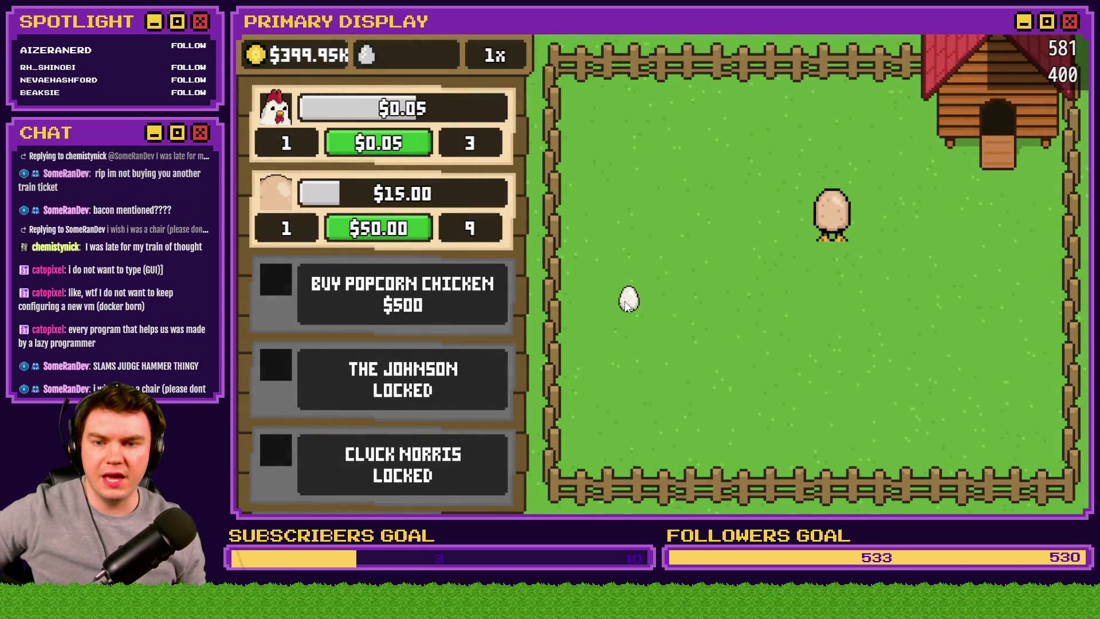
- Carry eggs to the top and right fences and onto the shop panel repeatedly
{"action": "mouse_move", "coordinate": [641, 270]}
{"action": "left_mouse_down"}
{"action": "mouse_move", "coordinate": [658, 148]}
{"action": "mouse_move", "coordinate": [621, 64]}
{"action": "left_mouse_up"}
{"action": "left_click_drag", "start_coordinate": [911, 167], "coordinate": [533, 109]}
{"action": "left_click_drag", "start_coordinate": [710, 273], "coordinate": [527, 236]}
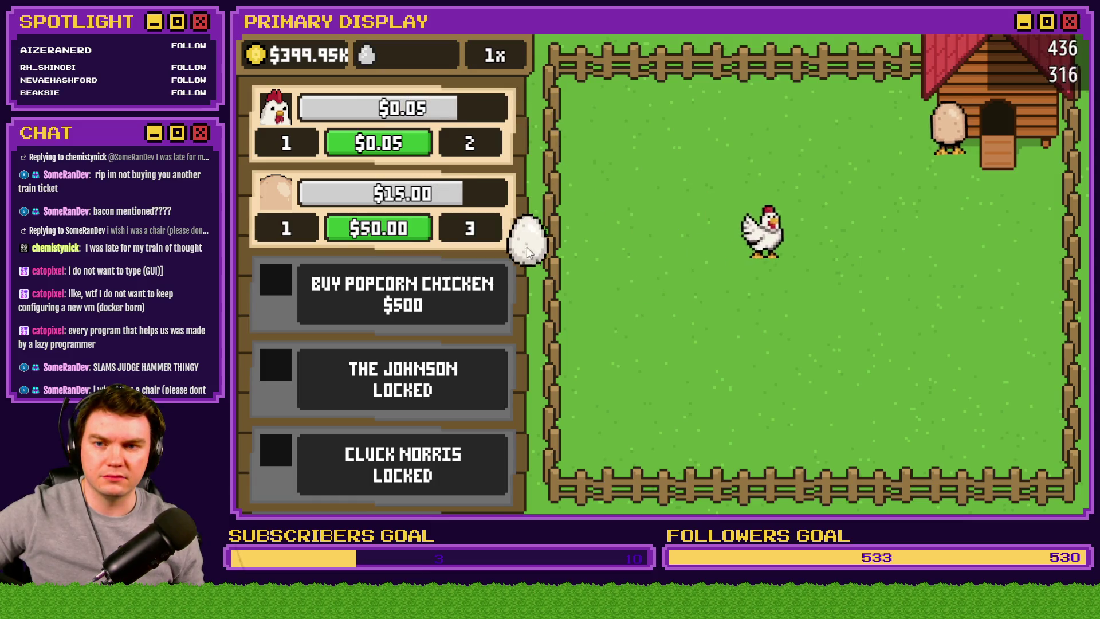
{"action": "mouse_move", "coordinate": [887, 201]}
{"action": "left_mouse_down"}
{"action": "mouse_move", "coordinate": [699, 301]}
{"action": "mouse_move", "coordinate": [556, 343]}
{"action": "mouse_move", "coordinate": [541, 338]}
{"action": "left_mouse_up"}
{"action": "mouse_move", "coordinate": [862, 309]}
{"action": "left_mouse_down"}
{"action": "mouse_move", "coordinate": [907, 310]}
{"action": "mouse_move", "coordinate": [679, 195]}
{"action": "mouse_move", "coordinate": [1083, 243]}
{"action": "left_mouse_up"}
{"action": "mouse_move", "coordinate": [768, 388]}
{"action": "left_mouse_down"}
{"action": "mouse_move", "coordinate": [558, 155]}
{"action": "mouse_move", "coordinate": [525, 152]}
{"action": "left_mouse_up"}
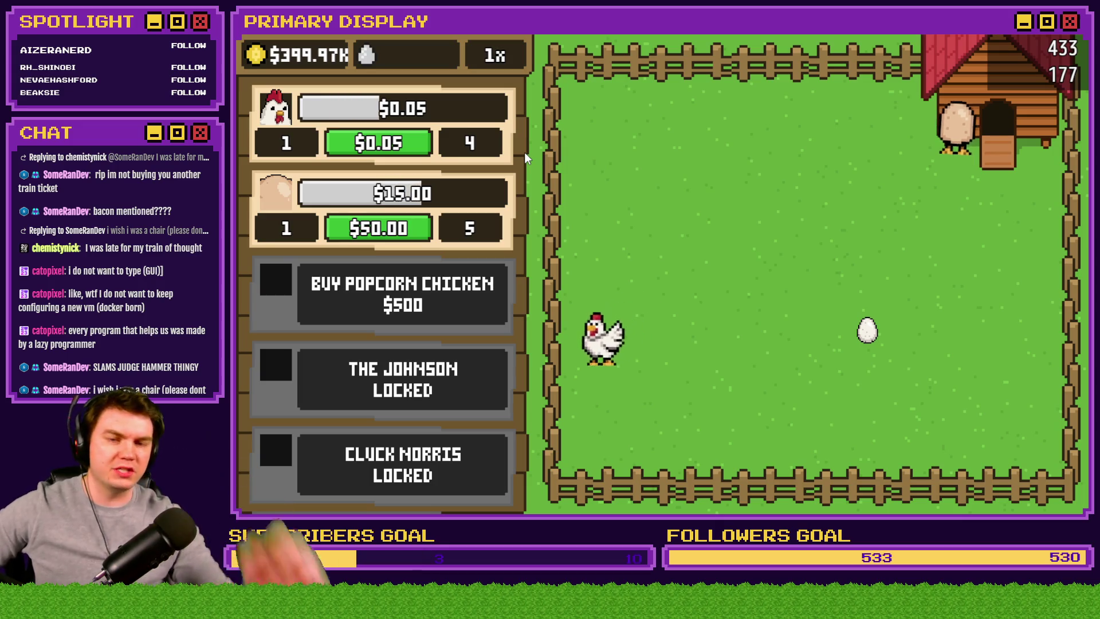
{"action": "mouse_move", "coordinate": [867, 329]}
{"action": "left_mouse_down"}
{"action": "mouse_move", "coordinate": [760, 331]}
{"action": "mouse_move", "coordinate": [527, 246]}
{"action": "left_mouse_up"}
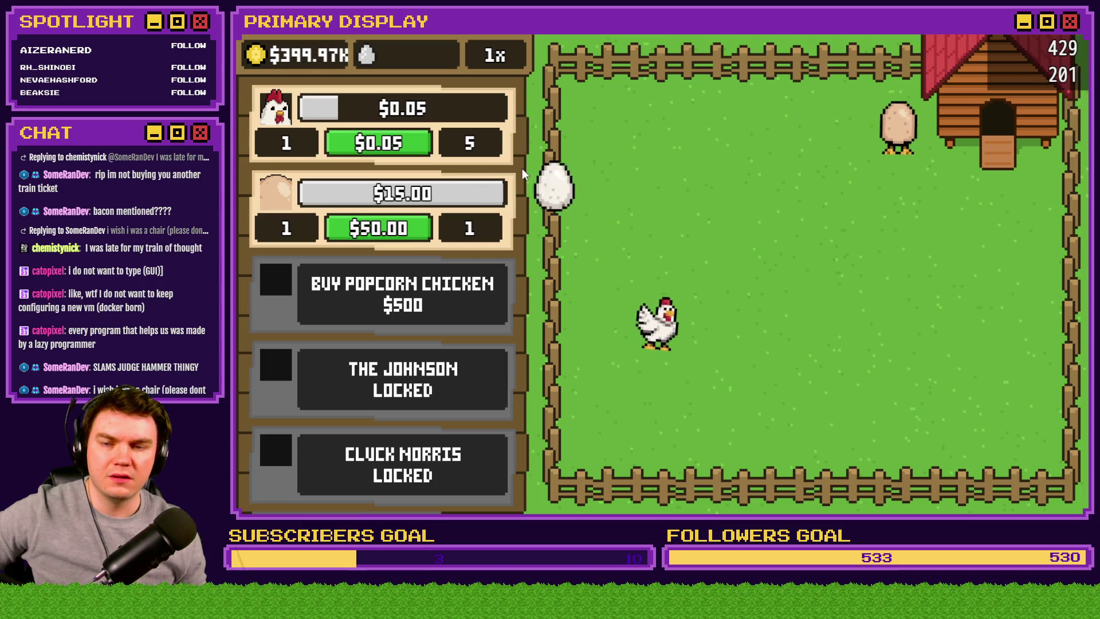
{"action": "mouse_move", "coordinate": [968, 401]}
{"action": "left_mouse_down"}
{"action": "mouse_move", "coordinate": [538, 162]}
{"action": "mouse_move", "coordinate": [573, 204]}
{"action": "left_mouse_up"}
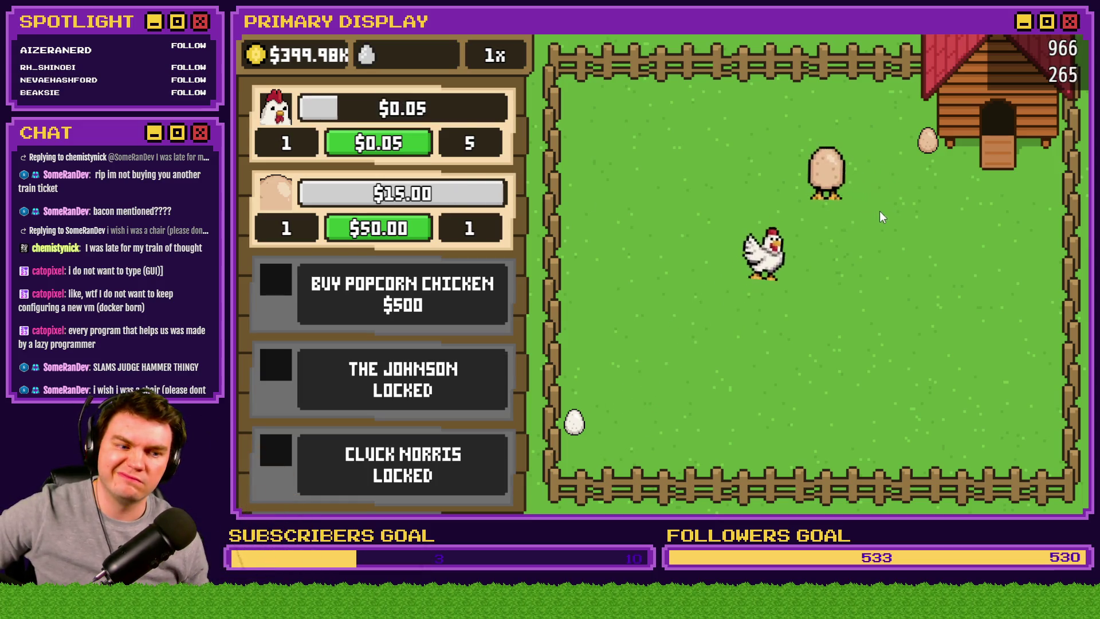
- Rearrange eggs around mid-field, pet the chicken, then restart the game with F5
{"action": "mouse_move", "coordinate": [920, 146]}
{"action": "left_mouse_down"}
{"action": "mouse_move", "coordinate": [762, 242]}
{"action": "mouse_move", "coordinate": [881, 241]}
{"action": "mouse_move", "coordinate": [922, 299]}
{"action": "mouse_move", "coordinate": [741, 183]}
{"action": "mouse_move", "coordinate": [669, 121]}
{"action": "mouse_move", "coordinate": [525, 179]}
{"action": "mouse_move", "coordinate": [704, 201]}
{"action": "left_mouse_up"}
{"action": "mouse_move", "coordinate": [857, 77]}
{"action": "left_mouse_down"}
{"action": "mouse_move", "coordinate": [535, 152]}
{"action": "mouse_move", "coordinate": [822, 312]}
{"action": "mouse_move", "coordinate": [527, 286]}
{"action": "mouse_move", "coordinate": [913, 143]}
{"action": "mouse_move", "coordinate": [784, 299]}
{"action": "left_mouse_up"}
{"action": "mouse_move", "coordinate": [582, 428]}
{"action": "left_mouse_down"}
{"action": "mouse_move", "coordinate": [765, 321]}
{"action": "mouse_move", "coordinate": [802, 241]}
{"action": "mouse_move", "coordinate": [775, 255]}
{"action": "mouse_move", "coordinate": [780, 264]}
{"action": "mouse_move", "coordinate": [793, 236]}
{"action": "mouse_move", "coordinate": [829, 255]}
{"action": "mouse_move", "coordinate": [762, 235]}
{"action": "mouse_move", "coordinate": [748, 218]}
{"action": "mouse_move", "coordinate": [785, 229]}
{"action": "mouse_move", "coordinate": [780, 217]}
{"action": "mouse_move", "coordinate": [782, 244]}
{"action": "left_mouse_up"}
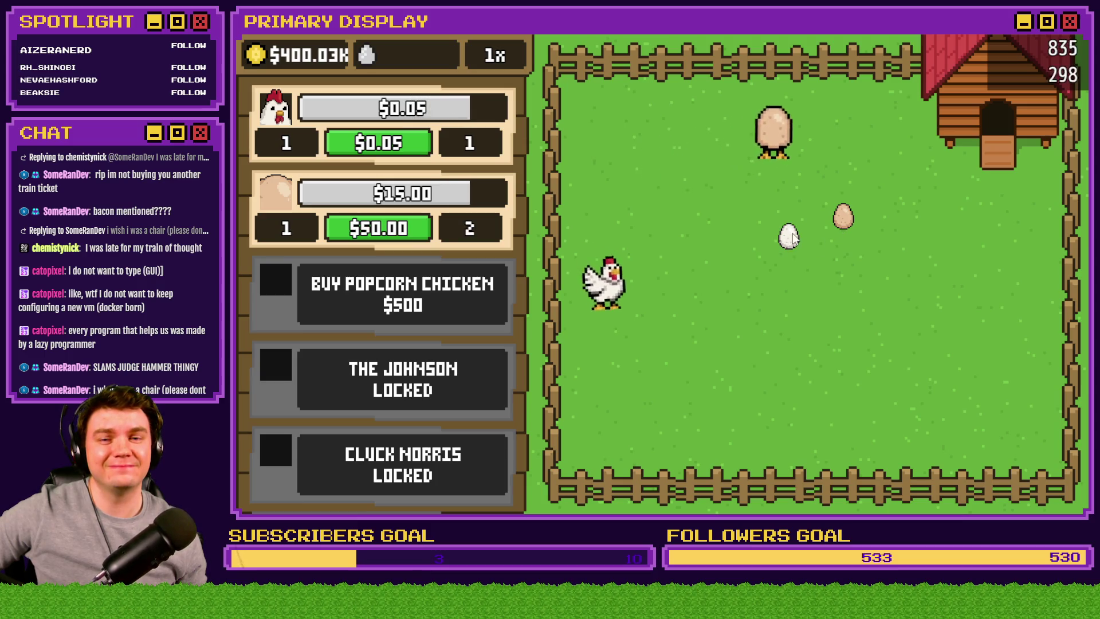
{"action": "left_click", "coordinate": [668, 373]}
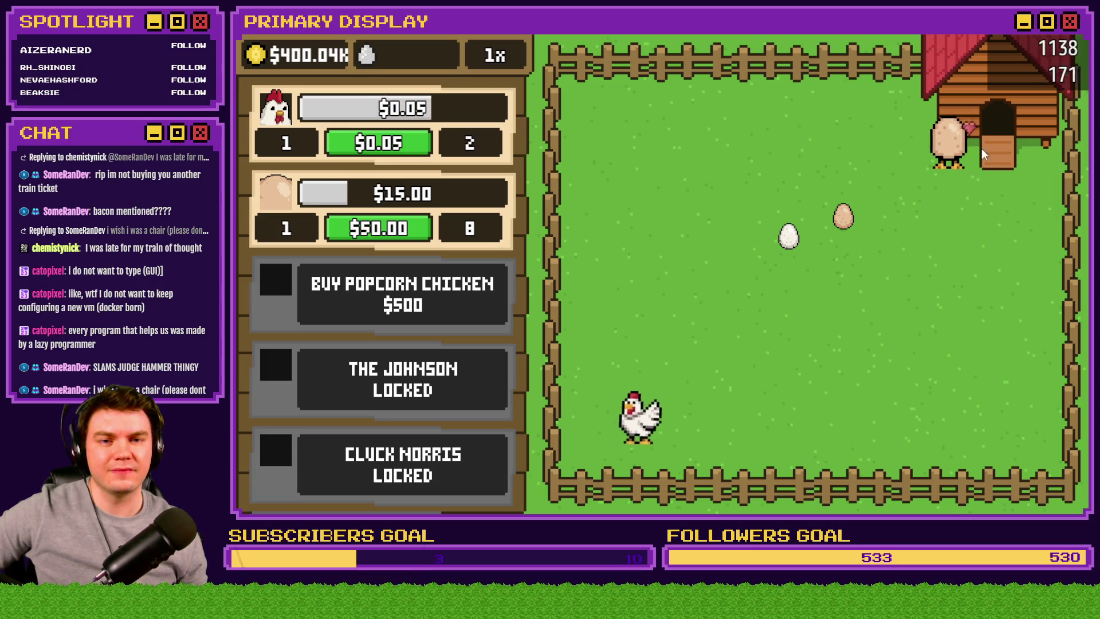
{"action": "mouse_move", "coordinate": [843, 216]}
{"action": "left_mouse_down"}
{"action": "mouse_move", "coordinate": [768, 253]}
{"action": "mouse_move", "coordinate": [681, 163]}
{"action": "left_mouse_up"}
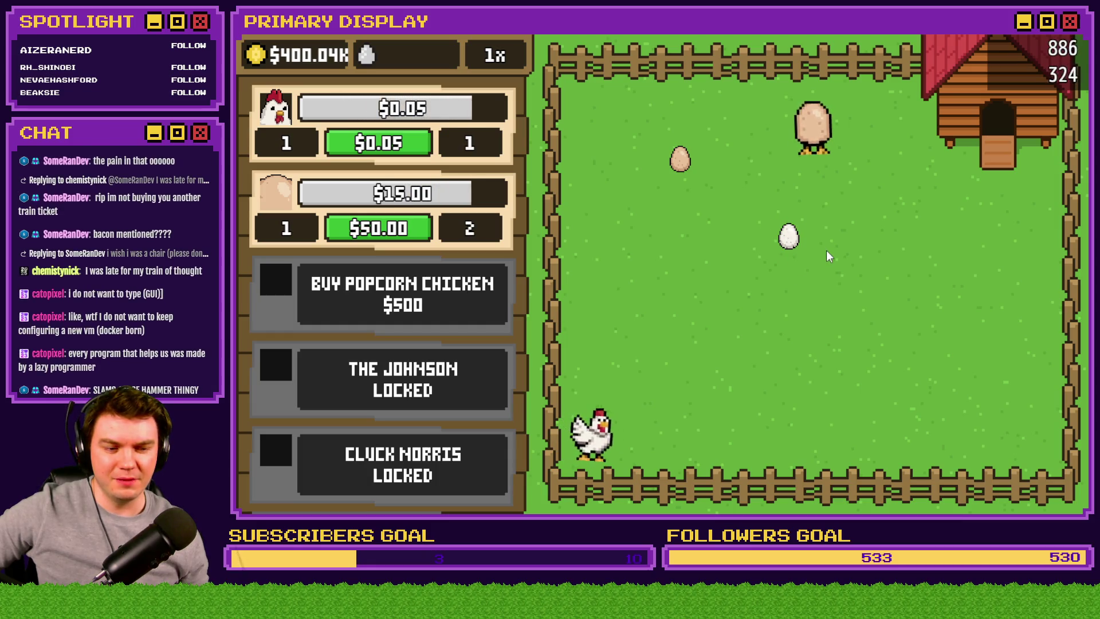
{"action": "key", "text": "F5"}
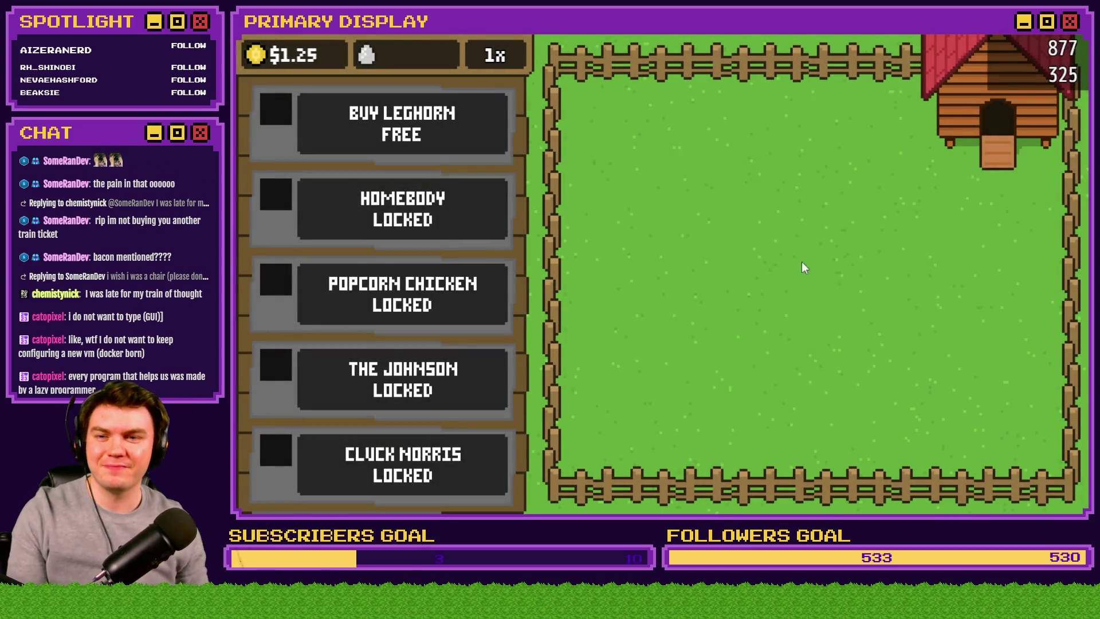
- Buy the Leghorn and Homebody chickens and release both from their crates
{"action": "left_click", "coordinate": [466, 139]}
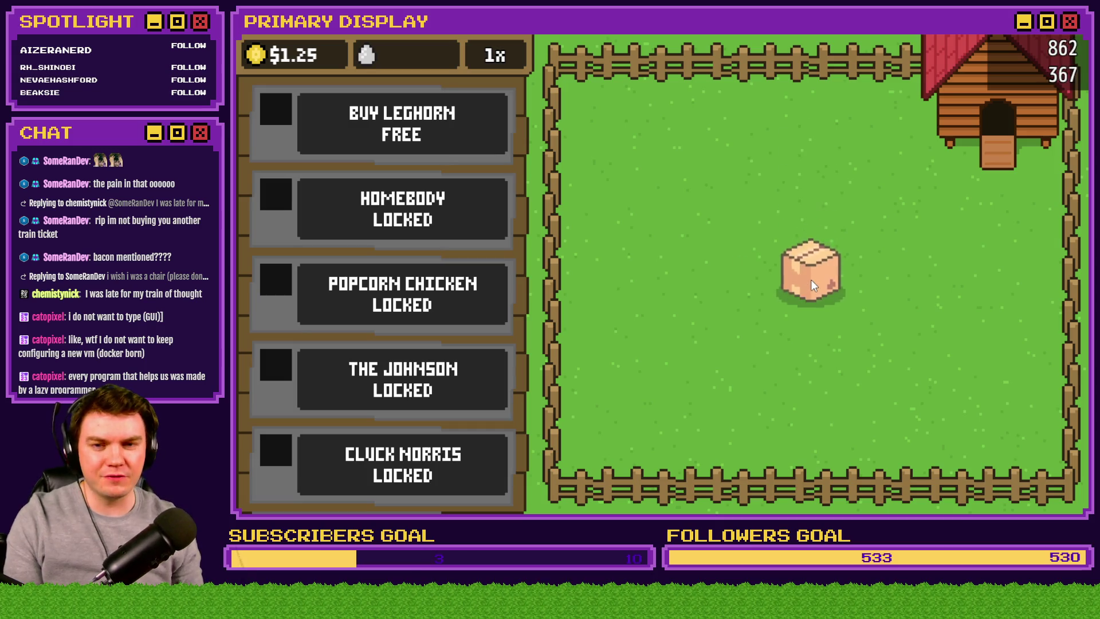
{"action": "left_click", "coordinate": [811, 281]}
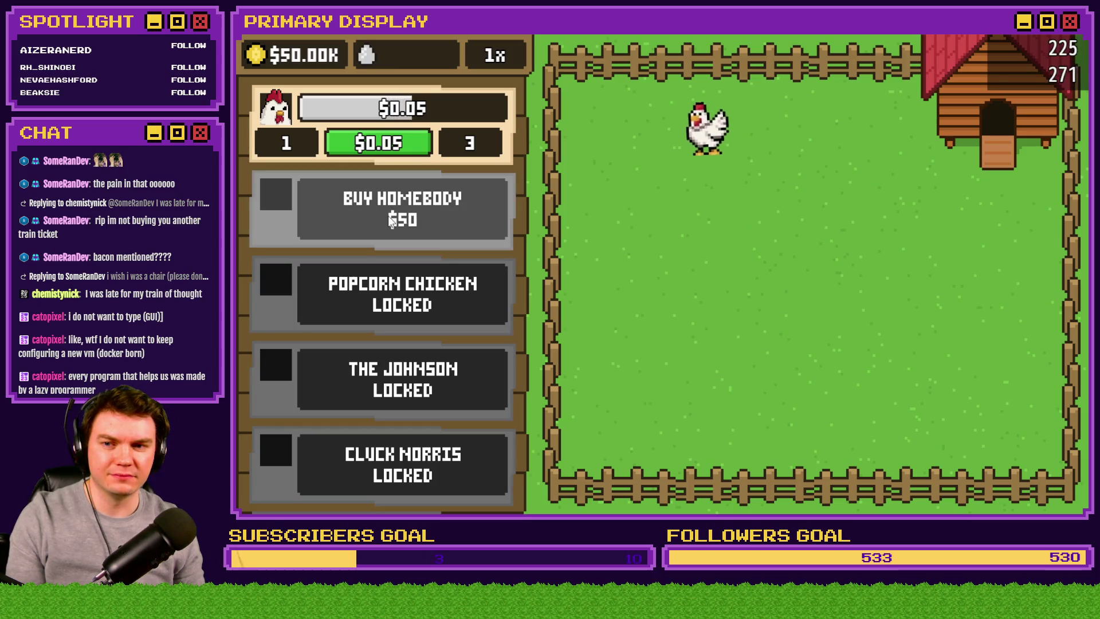
{"action": "left_click", "coordinate": [431, 230]}
{"action": "left_click", "coordinate": [825, 263]}
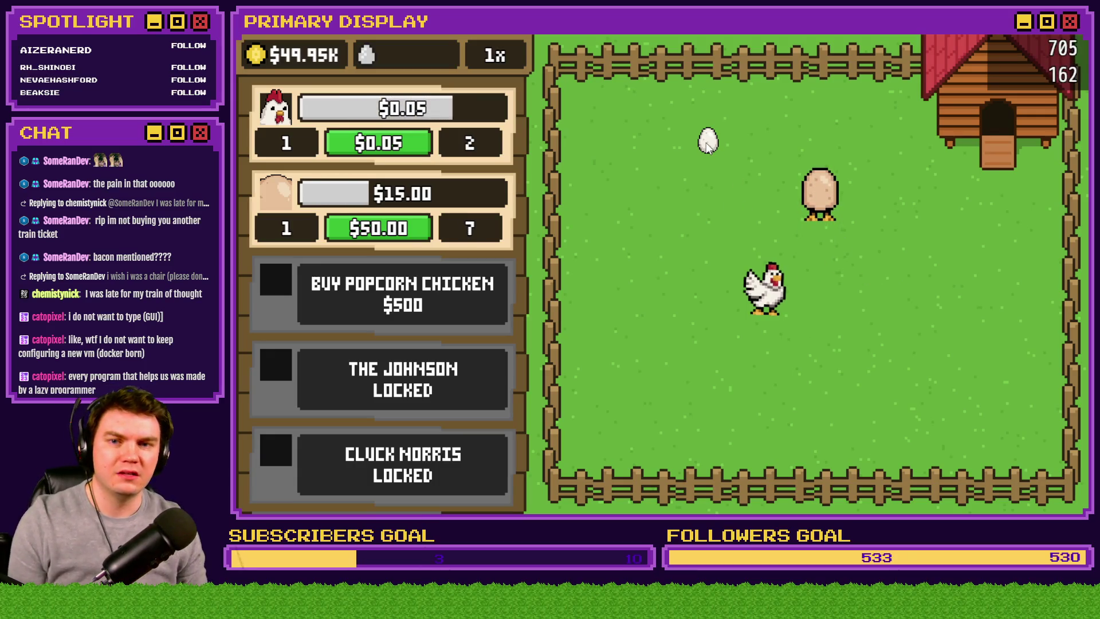
- Collect field eggs, drag the white egg around the pen, then close the playtest
{"action": "left_click", "coordinate": [676, 154]}
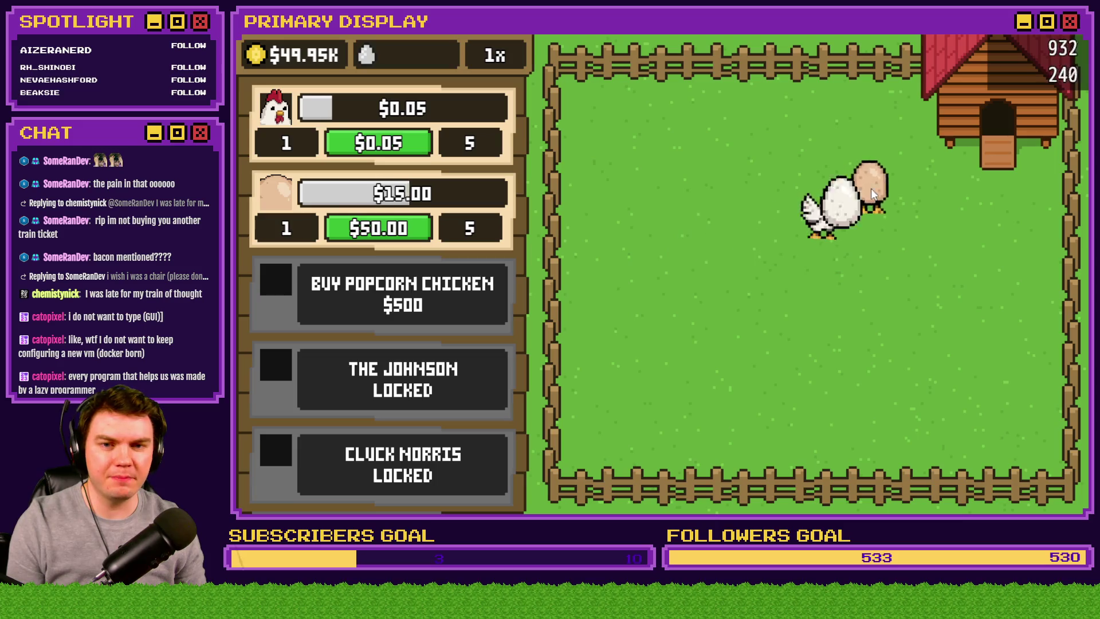
{"action": "left_click", "coordinate": [683, 269]}
{"action": "left_click", "coordinate": [813, 346]}
{"action": "mouse_move", "coordinate": [857, 377]}
{"action": "left_mouse_down"}
{"action": "mouse_move", "coordinate": [801, 352]}
{"action": "mouse_move", "coordinate": [716, 372]}
{"action": "mouse_move", "coordinate": [779, 316]}
{"action": "mouse_move", "coordinate": [855, 363]}
{"action": "mouse_move", "coordinate": [737, 324]}
{"action": "mouse_move", "coordinate": [885, 349]}
{"action": "mouse_move", "coordinate": [901, 331]}
{"action": "left_mouse_up"}
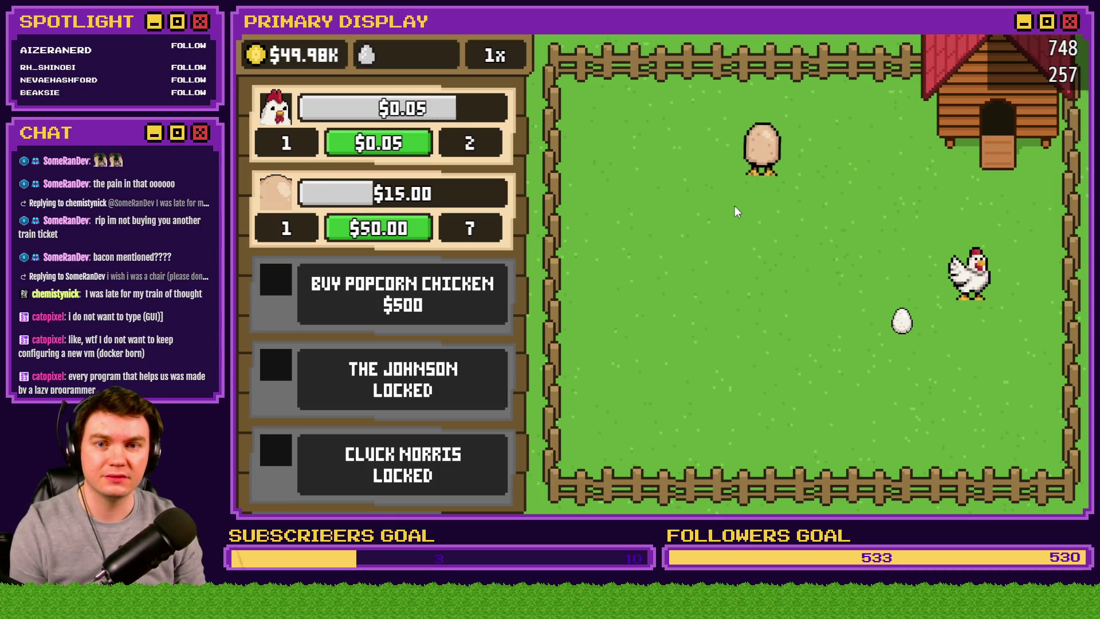
{"action": "left_click_drag", "start_coordinate": [900, 318], "coordinate": [740, 318]}
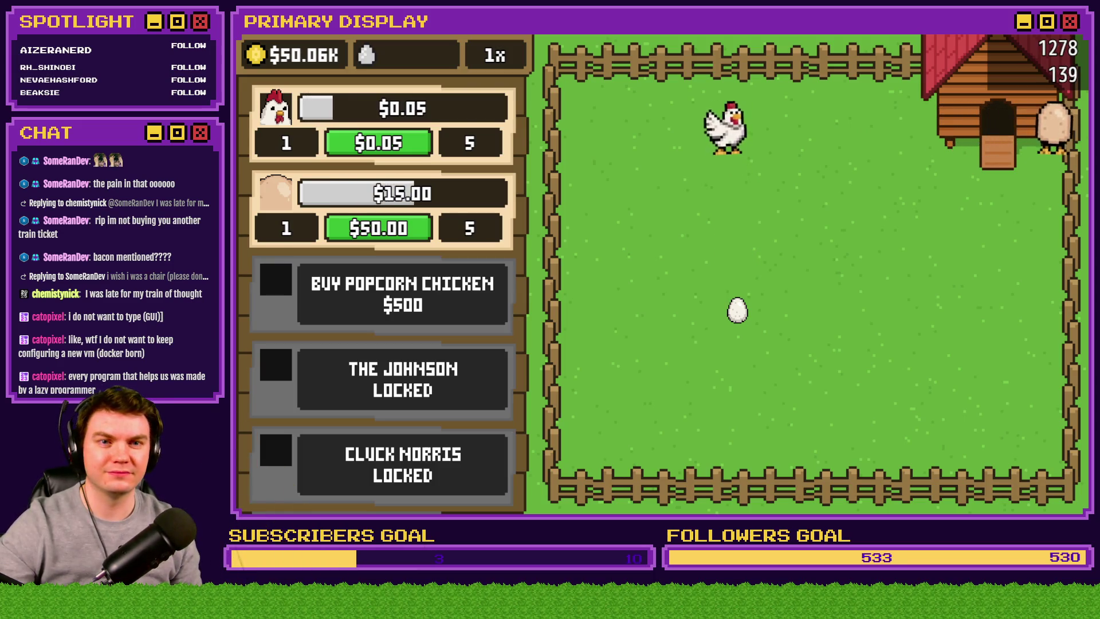
{"action": "key", "text": "alt+F4"}
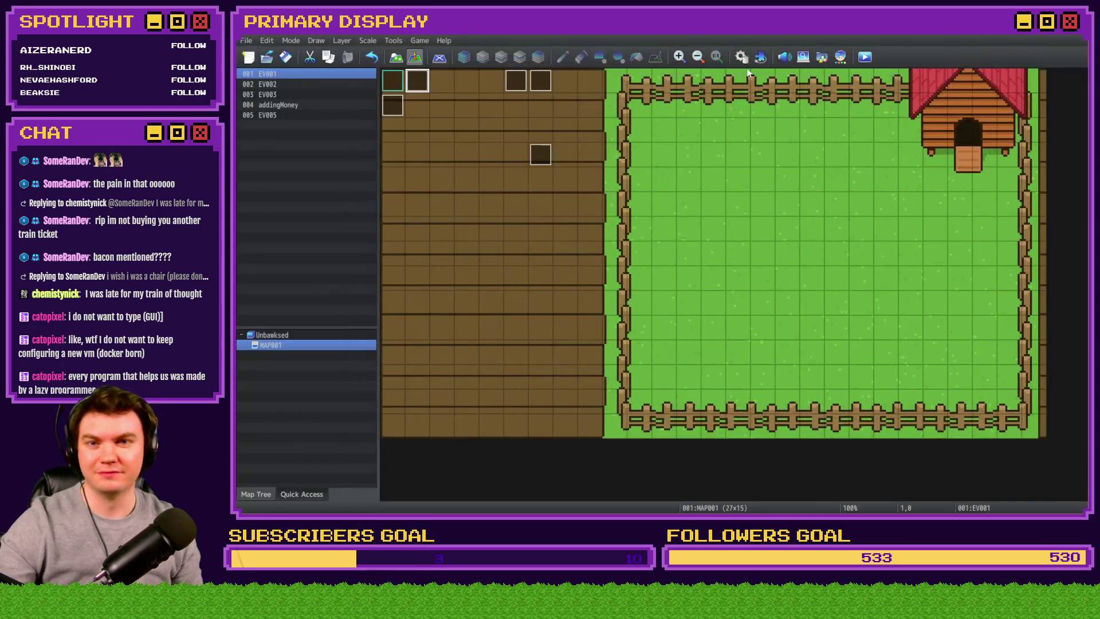
- Inspect the chicken2X and chicken2Y Control Variables commands in the chicken2 common event
{"action": "left_click", "coordinate": [480, 342]}
{"action": "scroll", "coordinate": [865, 325], "scroll_direction": "down", "scroll_amount": 3}
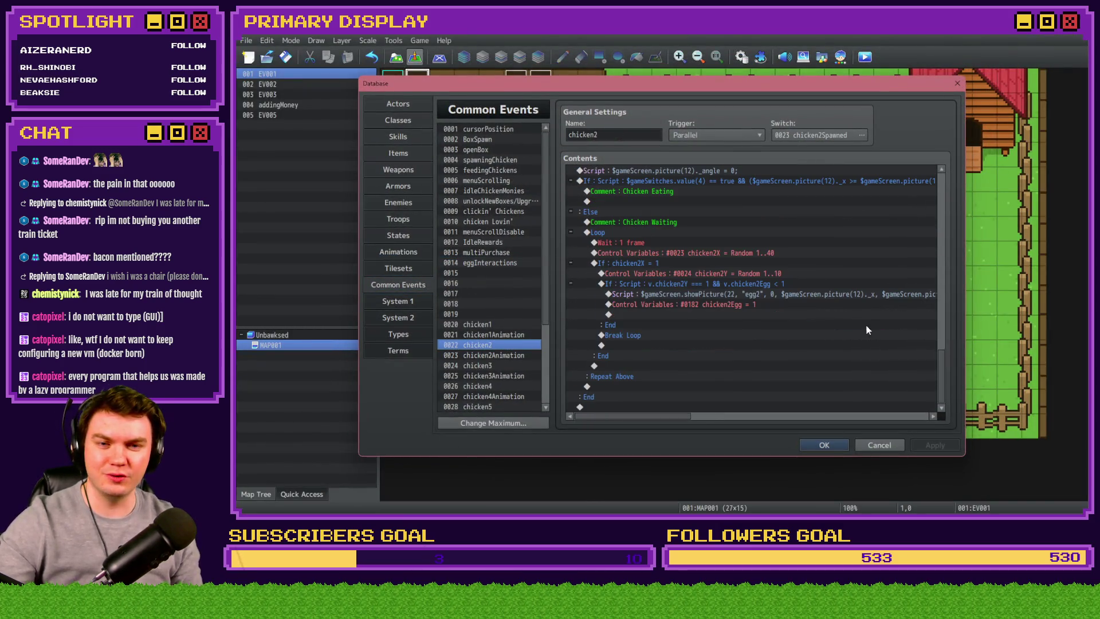
{"action": "left_click", "coordinate": [773, 252]}
{"action": "left_click", "coordinate": [781, 273]}
{"action": "key", "text": "Return"}
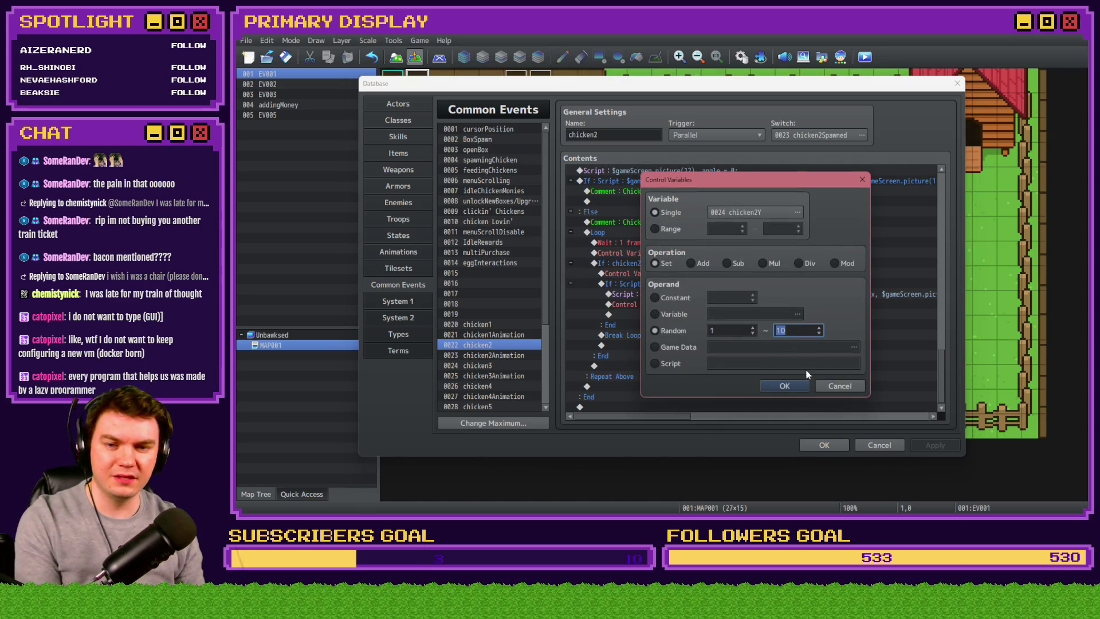
{"action": "left_click", "coordinate": [784, 386]}
- Close the Database and start a playtest, saving the project first
{"action": "left_click", "coordinate": [824, 444]}
{"action": "left_click", "coordinate": [865, 57]}
{"action": "left_click", "coordinate": [652, 282]}
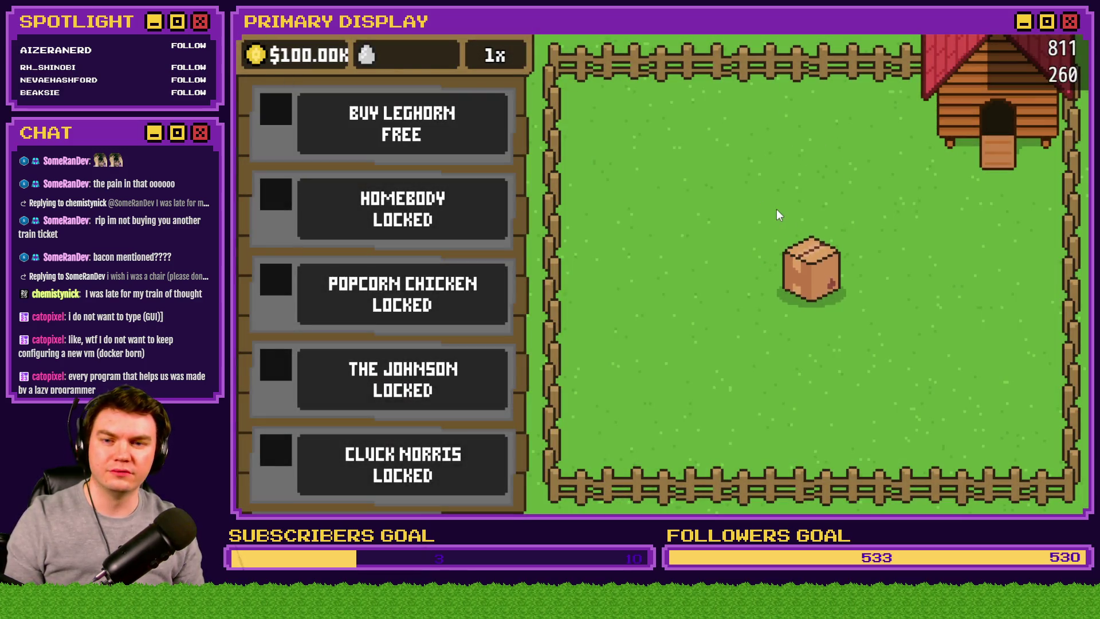
- Unlock Leghorn and Homebody from their crates and start moving eggs around the pen
{"action": "left_click", "coordinate": [812, 283]}
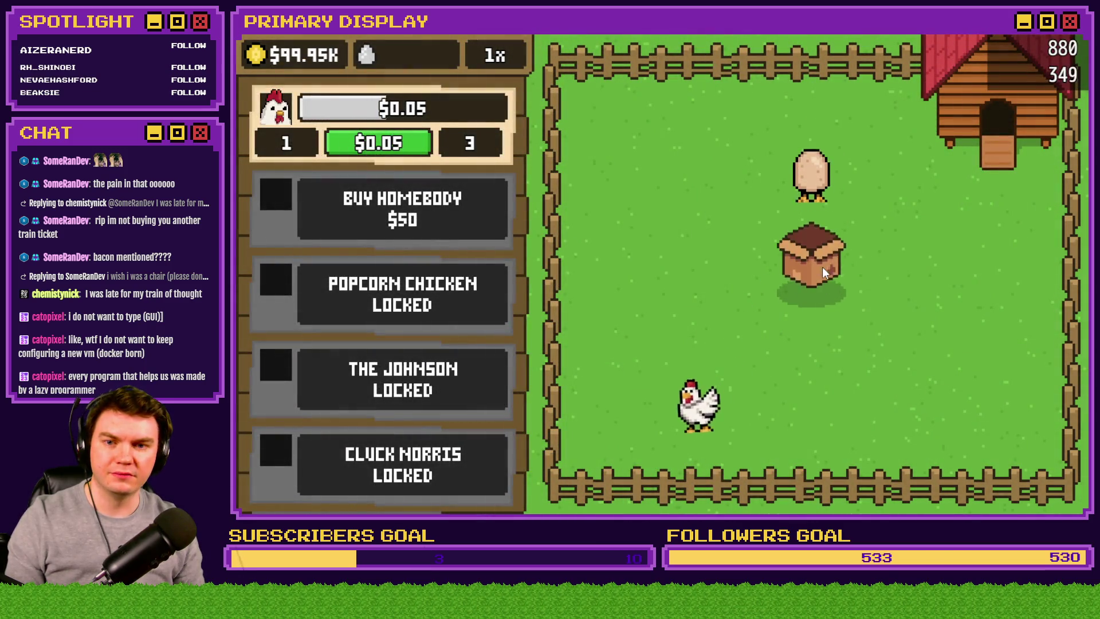
{"action": "left_click", "coordinate": [823, 268]}
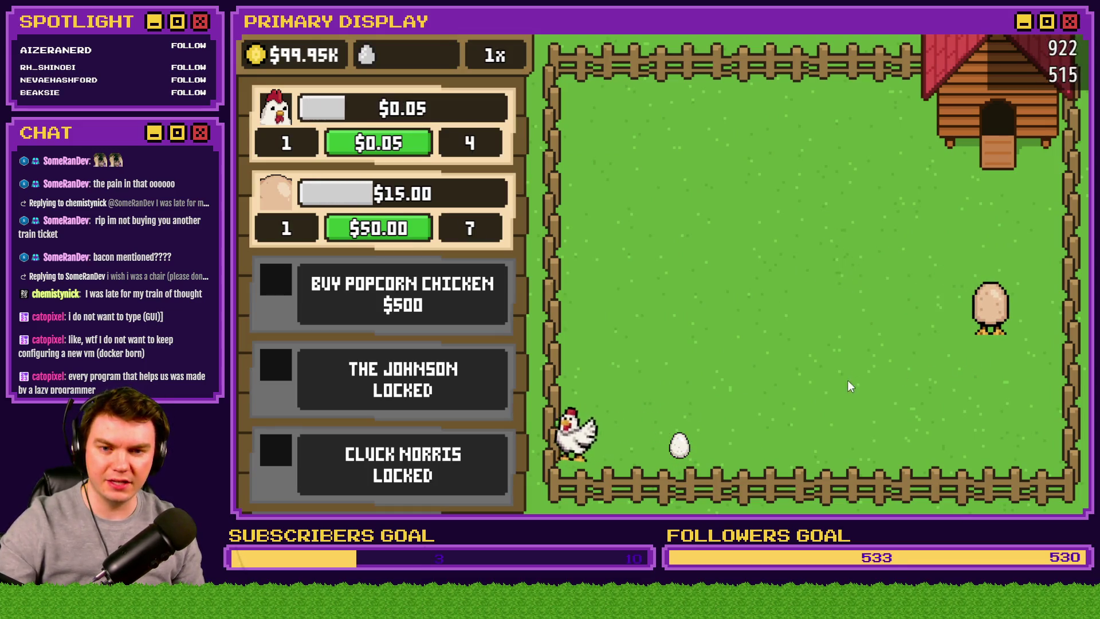
{"action": "mouse_move", "coordinate": [685, 445]}
{"action": "left_mouse_down"}
{"action": "mouse_move", "coordinate": [808, 397]}
{"action": "mouse_move", "coordinate": [766, 395]}
{"action": "mouse_move", "coordinate": [839, 353]}
{"action": "mouse_move", "coordinate": [793, 315]}
{"action": "left_mouse_up"}
{"action": "mouse_move", "coordinate": [989, 321]}
{"action": "left_mouse_down"}
{"action": "mouse_move", "coordinate": [901, 337]}
{"action": "mouse_move", "coordinate": [816, 309]}
{"action": "mouse_move", "coordinate": [727, 303]}
{"action": "mouse_move", "coordinate": [941, 222]}
{"action": "left_mouse_up"}
- Carry the white and brown eggs across the pen, lead a chicken upward, then show the debug list
{"action": "mouse_move", "coordinate": [794, 297]}
{"action": "left_mouse_down"}
{"action": "mouse_move", "coordinate": [776, 305]}
{"action": "mouse_move", "coordinate": [822, 252]}
{"action": "mouse_move", "coordinate": [869, 230]}
{"action": "mouse_move", "coordinate": [962, 223]}
{"action": "mouse_move", "coordinate": [934, 208]}
{"action": "mouse_move", "coordinate": [884, 256]}
{"action": "mouse_move", "coordinate": [926, 233]}
{"action": "mouse_move", "coordinate": [934, 213]}
{"action": "mouse_move", "coordinate": [897, 253]}
{"action": "mouse_move", "coordinate": [872, 216]}
{"action": "mouse_move", "coordinate": [948, 205]}
{"action": "mouse_move", "coordinate": [890, 205]}
{"action": "mouse_move", "coordinate": [927, 205]}
{"action": "left_mouse_up"}
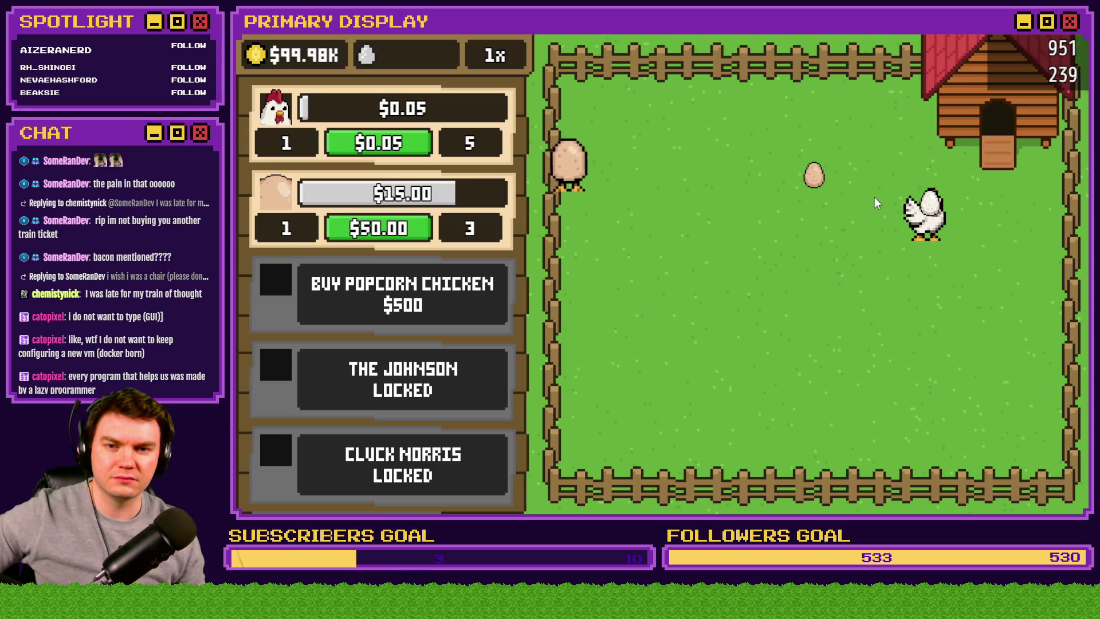
{"action": "mouse_move", "coordinate": [820, 181]}
{"action": "left_mouse_down"}
{"action": "mouse_move", "coordinate": [930, 197]}
{"action": "mouse_move", "coordinate": [924, 217]}
{"action": "mouse_move", "coordinate": [942, 207]}
{"action": "mouse_move", "coordinate": [926, 204]}
{"action": "mouse_move", "coordinate": [936, 207]}
{"action": "left_mouse_up"}
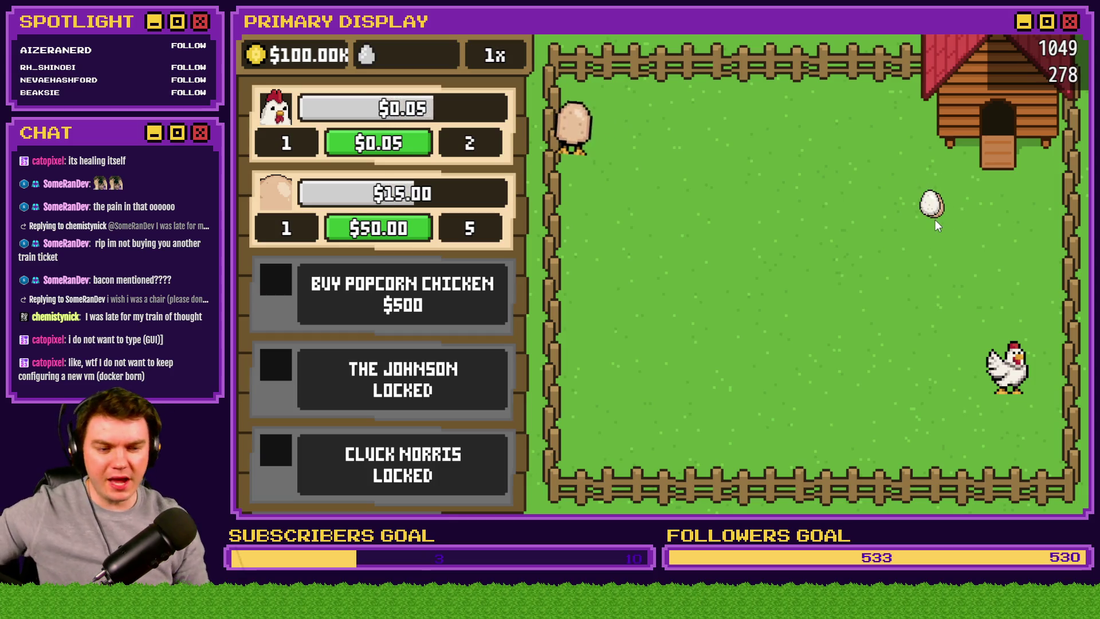
{"action": "left_click_drag", "start_coordinate": [1011, 325], "coordinate": [1034, 215]}
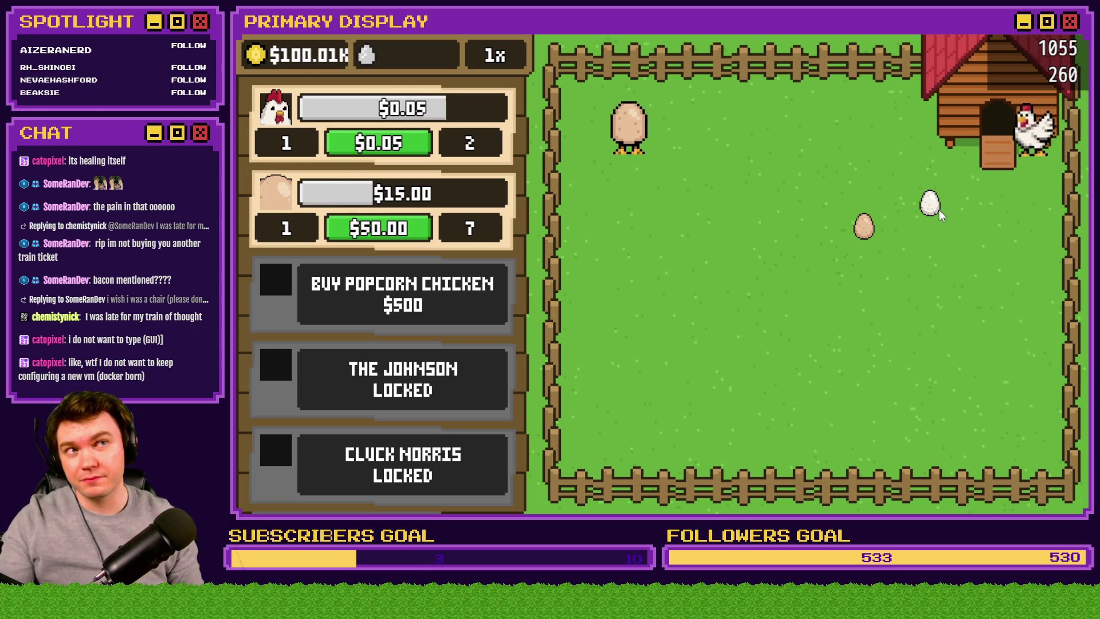
{"action": "mouse_move", "coordinate": [878, 226]}
{"action": "left_mouse_down"}
{"action": "mouse_move", "coordinate": [943, 211]}
{"action": "mouse_move", "coordinate": [914, 209]}
{"action": "left_mouse_up"}
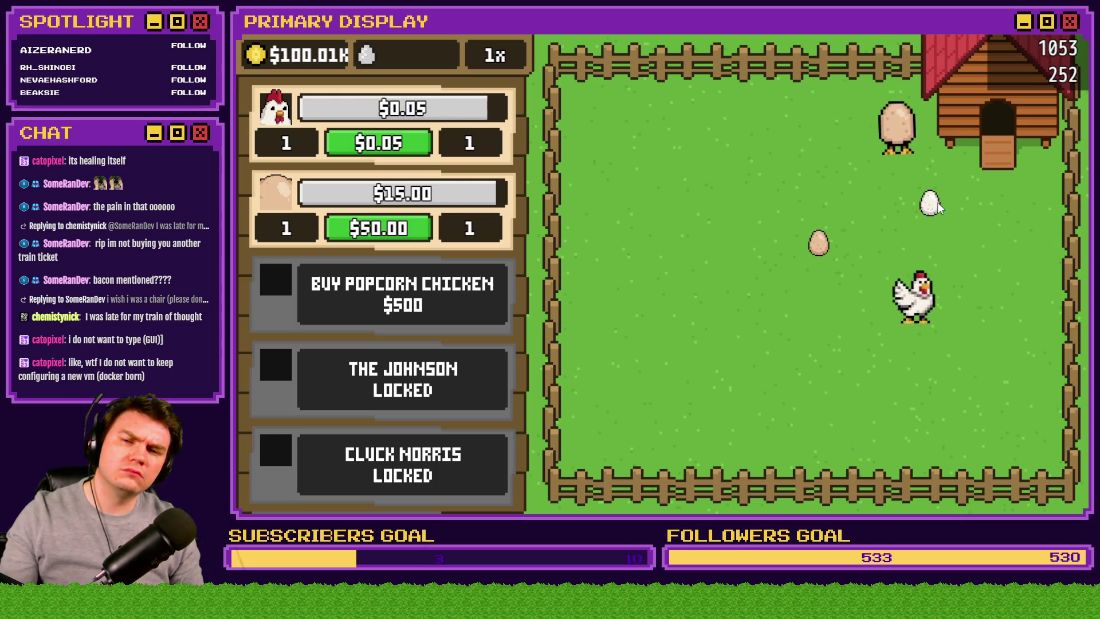
{"action": "key", "text": "F9"}
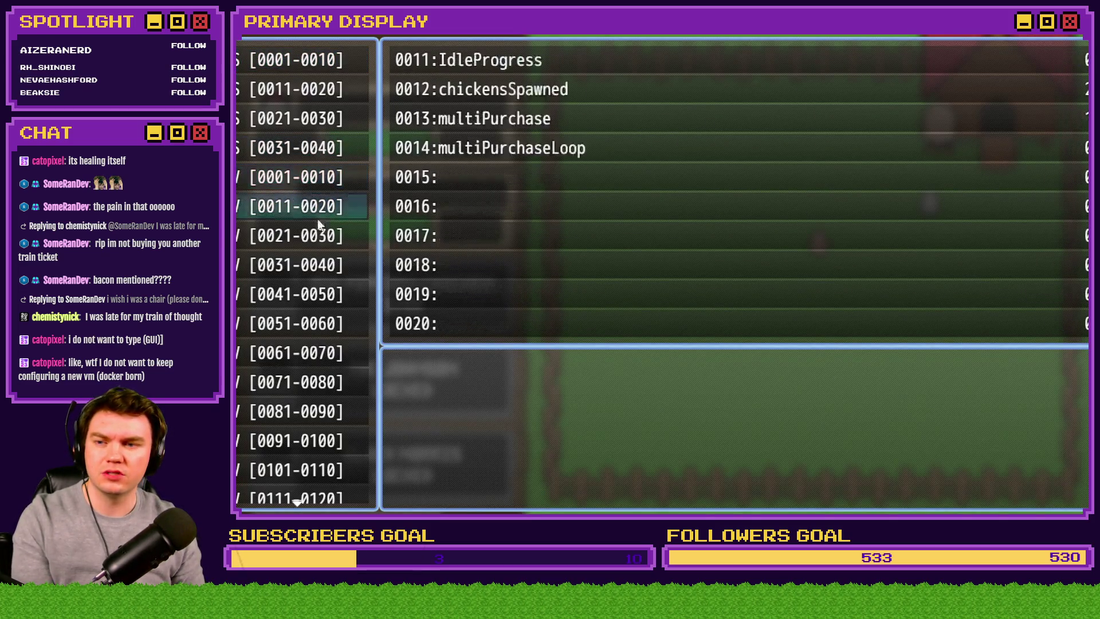
- Page the debug list to variables 0201–0210 and check eggSelected after grabbing an egg
{"action": "key", "text": "Down"}
{"action": "key", "text": "Down"}
{"action": "key", "text": "Down"}
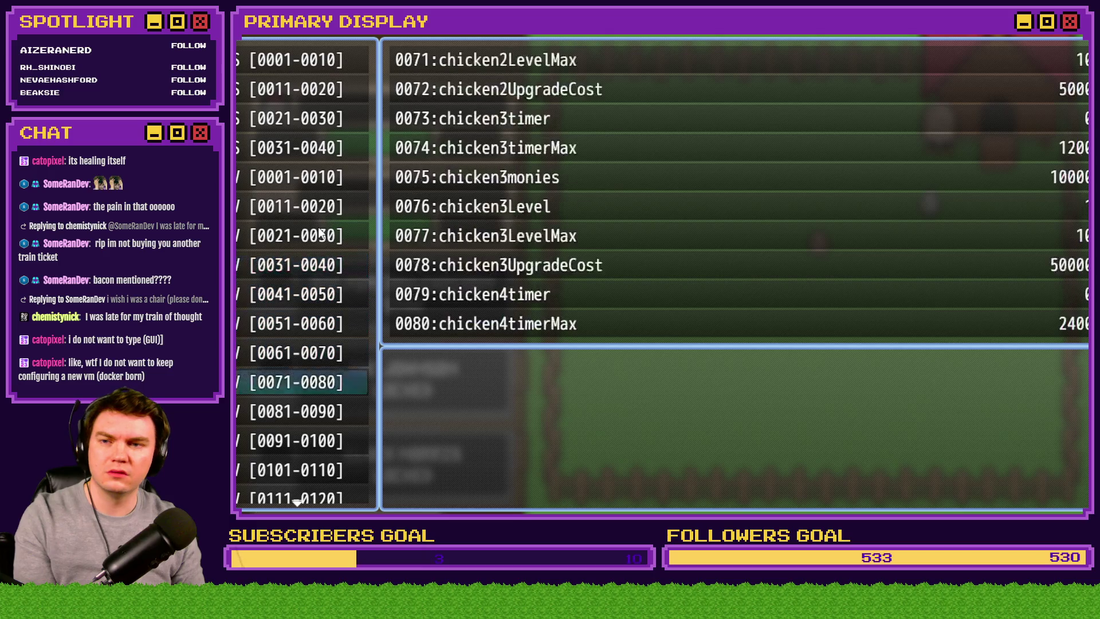
{"action": "key", "text": "Down"}
{"action": "key", "text": "Down"}
{"action": "key", "text": "Down"}
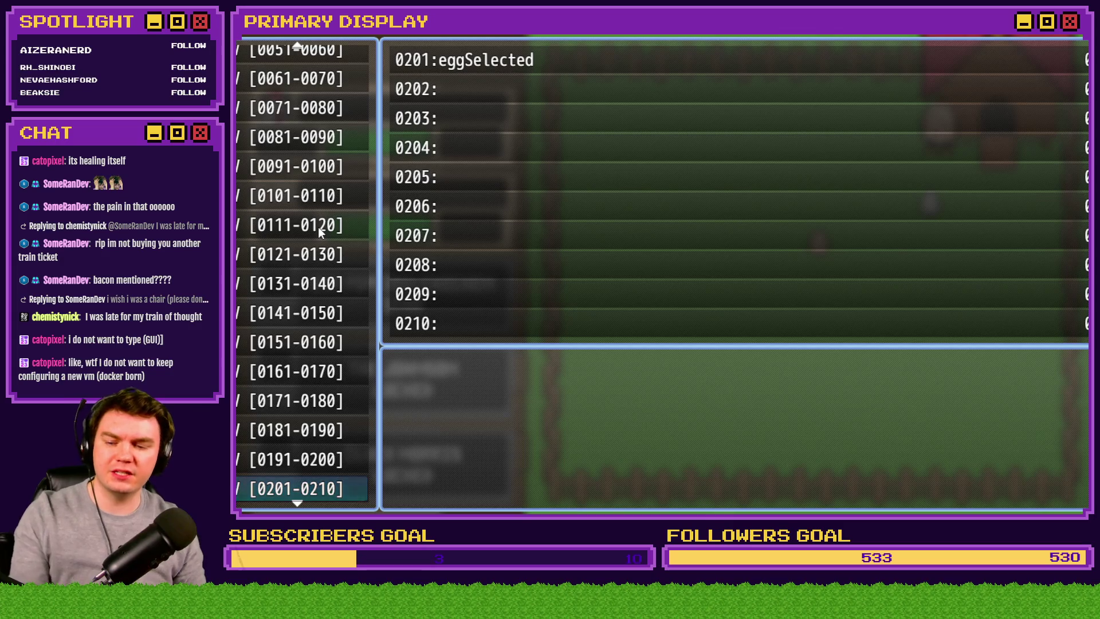
{"action": "key", "text": "Escape"}
{"action": "left_click", "coordinate": [807, 209]}
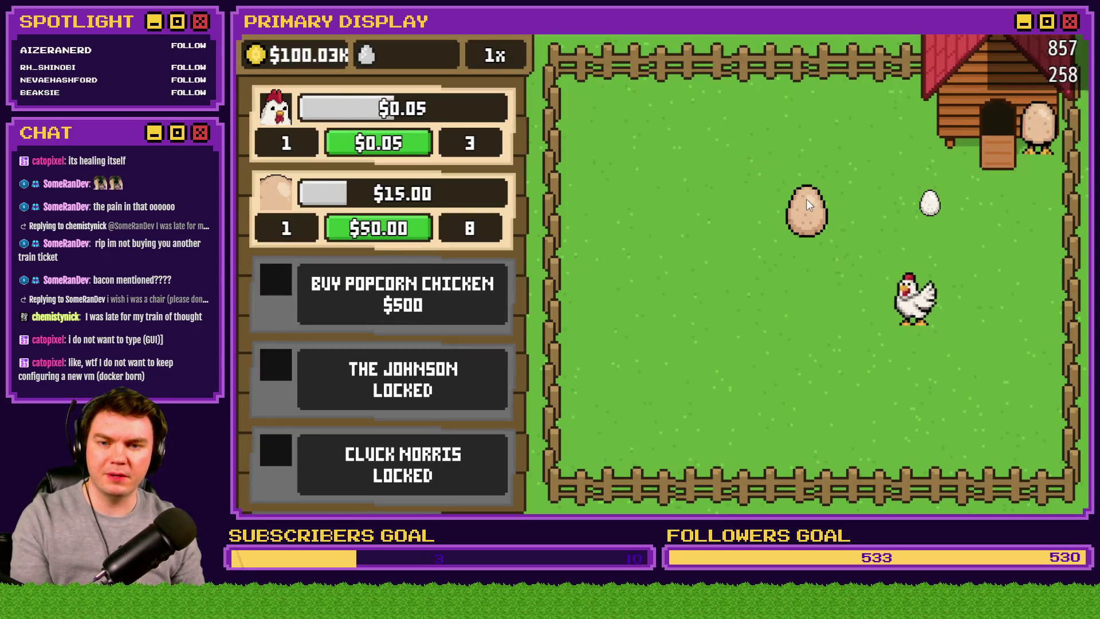
{"action": "key", "text": "F9"}
{"action": "key", "text": "Escape"}
- Drop the egg while rechecking eggSelected, then open the console and type $gameScreen.pictu
{"action": "left_click", "coordinate": [847, 224]}
{"action": "key", "text": "F9"}
{"action": "key", "text": "Escape"}
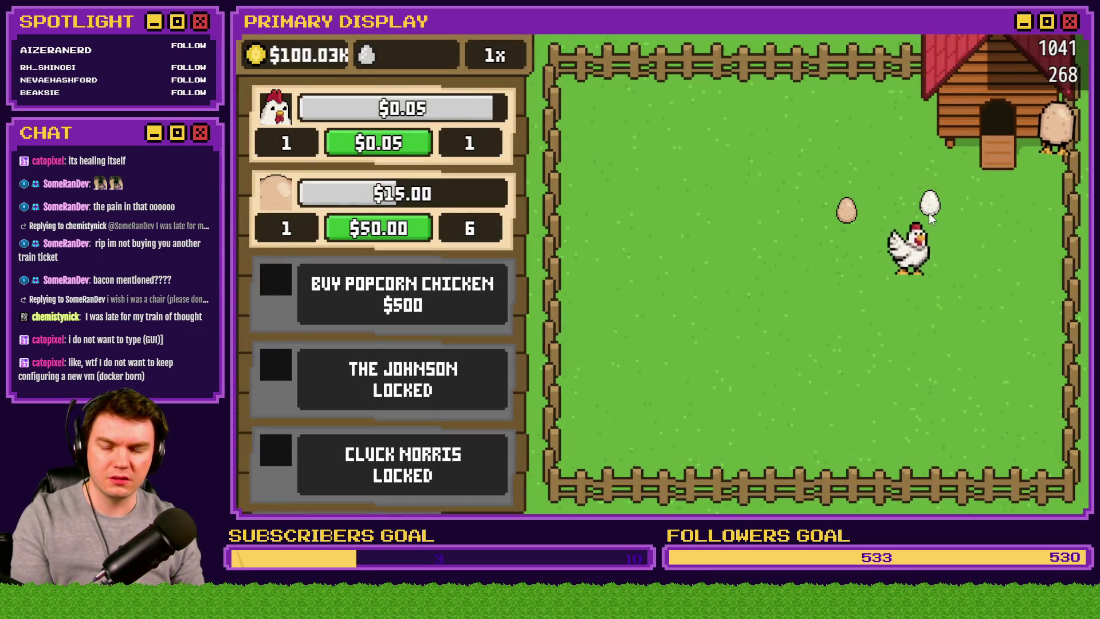
{"action": "left_click", "coordinate": [841, 214]}
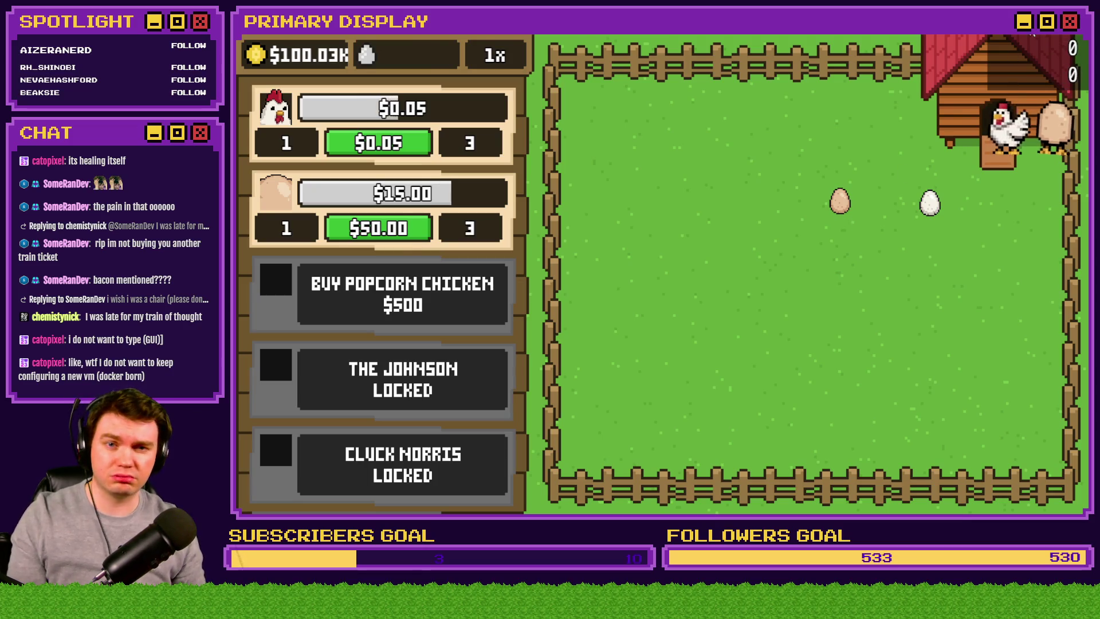
{"action": "key", "text": "F12"}
{"action": "type", "text": "$gam"}
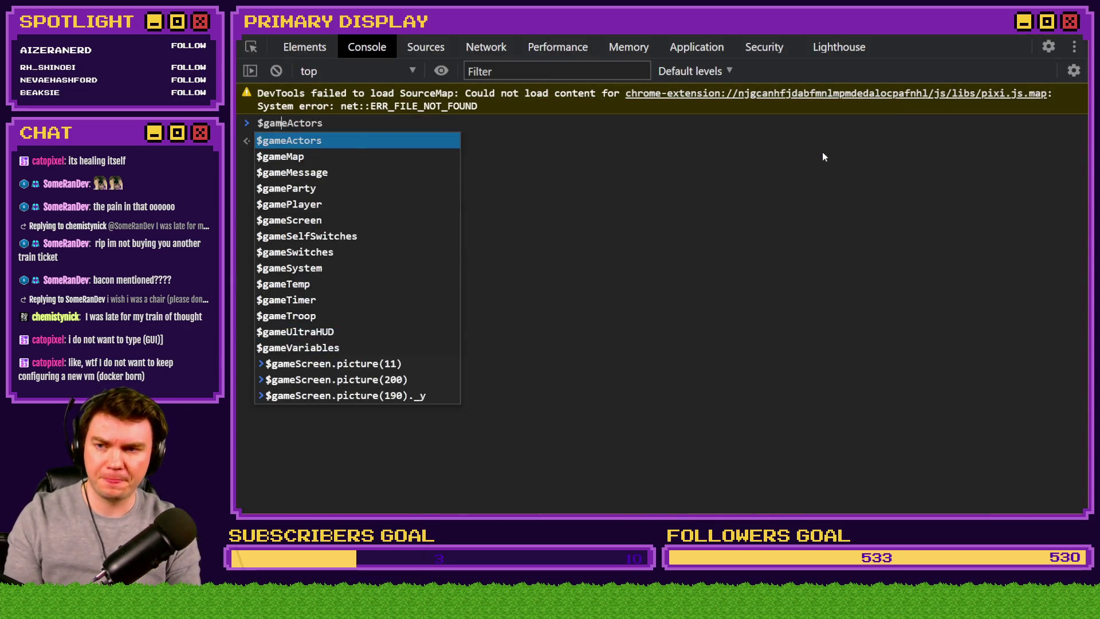
{"action": "type", "text": "eScreen.picture("}
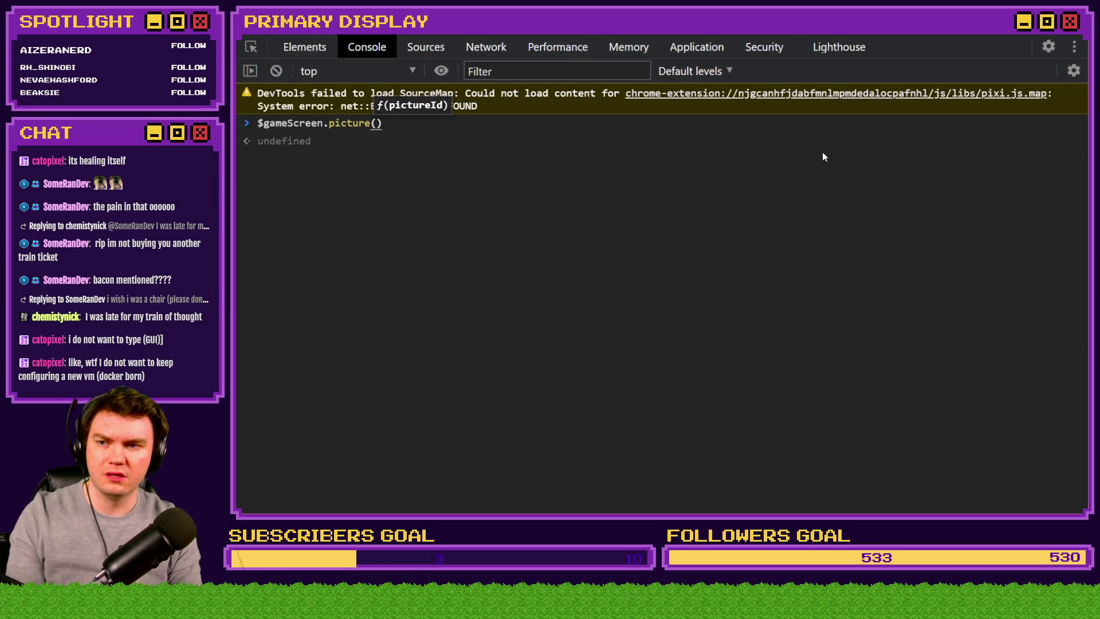
- Query $gameScreen.picture() in the console with picture ids 21, 22, 24 through 28, and 20
{"action": "type", "text": "22"}
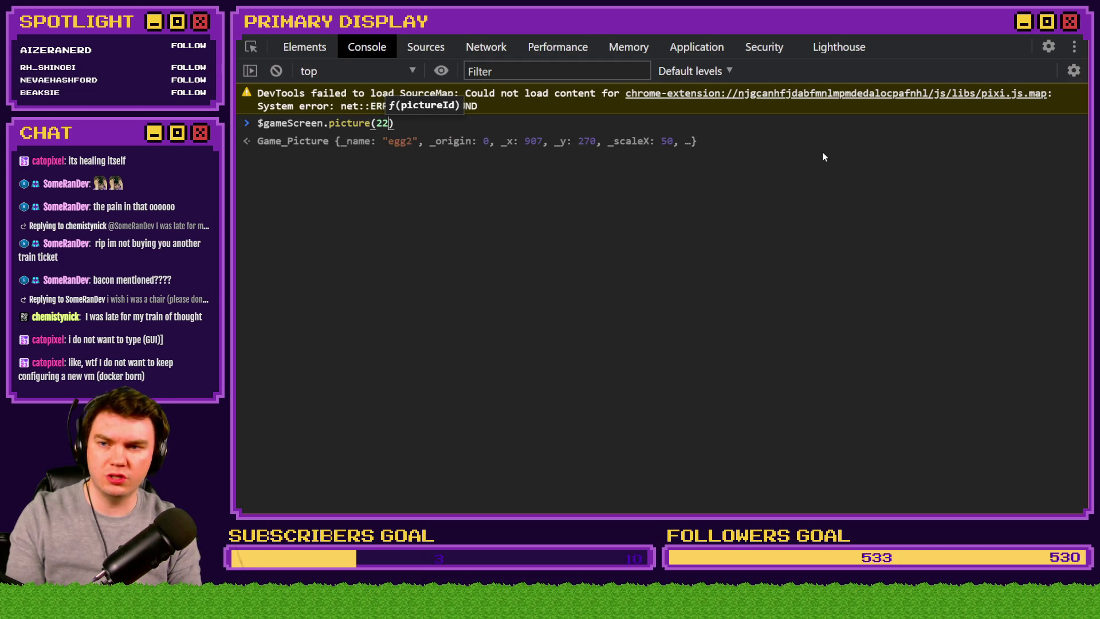
{"action": "key", "text": "BackSpace"}
{"action": "type", "text": "1"}
{"action": "key", "text": "BackSpace"}
{"action": "type", "text": "2"}
{"action": "key", "text": "BackSpace"}
{"action": "type", "text": "4"}
{"action": "key", "text": "BackSpace"}
{"action": "type", "text": "5"}
{"action": "key", "text": "BackSpace"}
{"action": "type", "text": "6"}
{"action": "key", "text": "BackSpace"}
{"action": "type", "text": "7"}
{"action": "key", "text": "BackSpace"}
{"action": "type", "text": "8"}
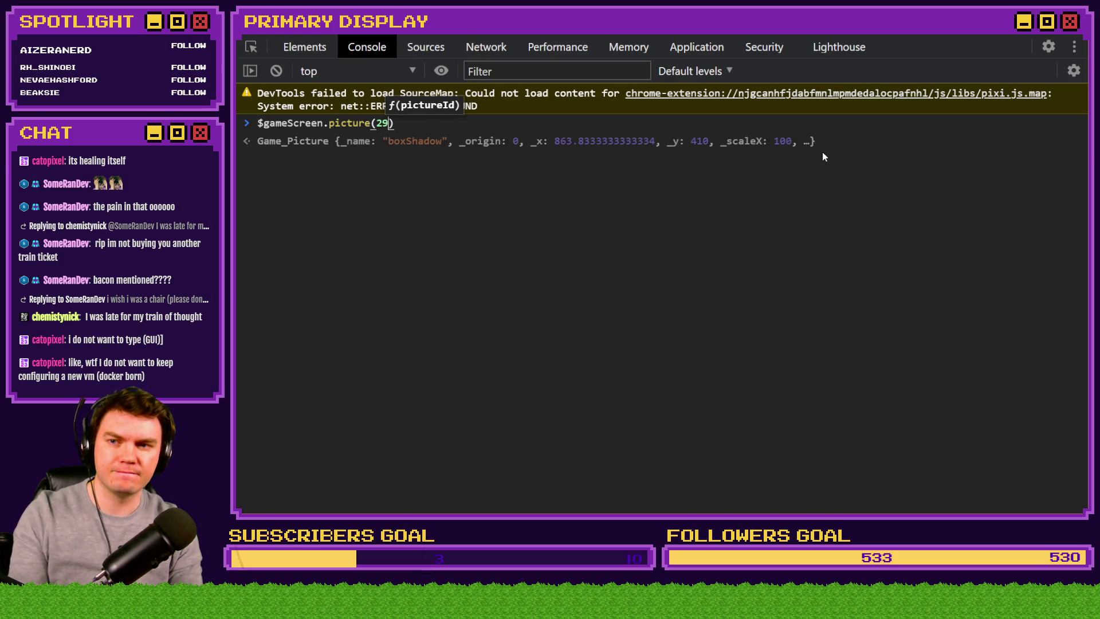
{"action": "key", "text": "BackSpace"}
{"action": "type", "text": "0"}
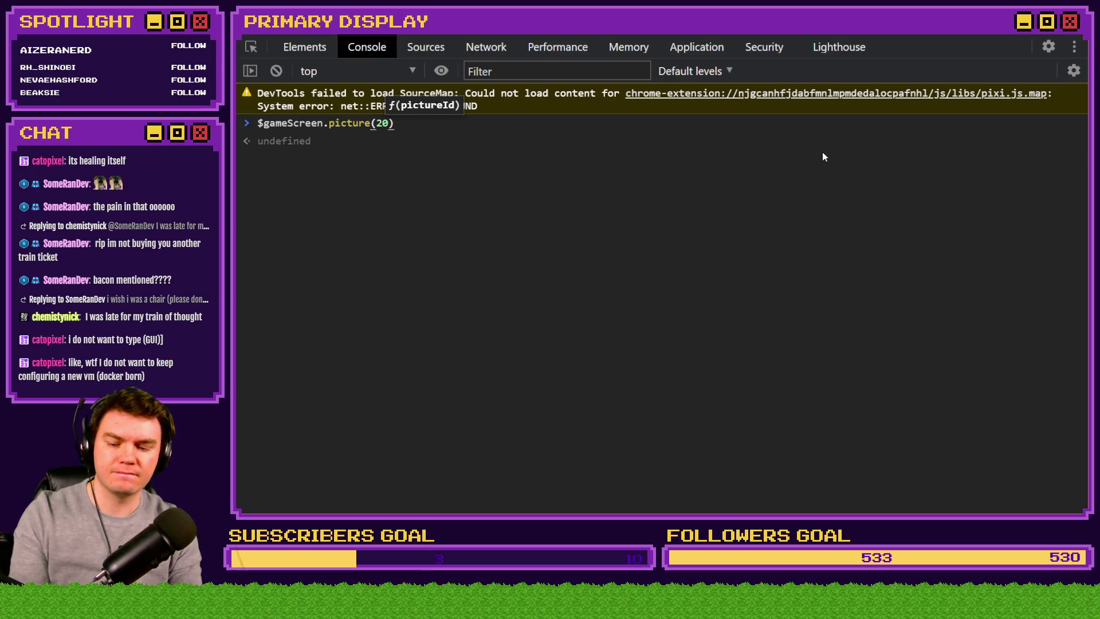
- Change the argument to picture 32, revealing egg1 at x 1042, y 273
{"action": "key", "text": "BackSpace"}
{"action": "key", "text": "BackSpace"}
{"action": "key", "text": "BackSpace"}
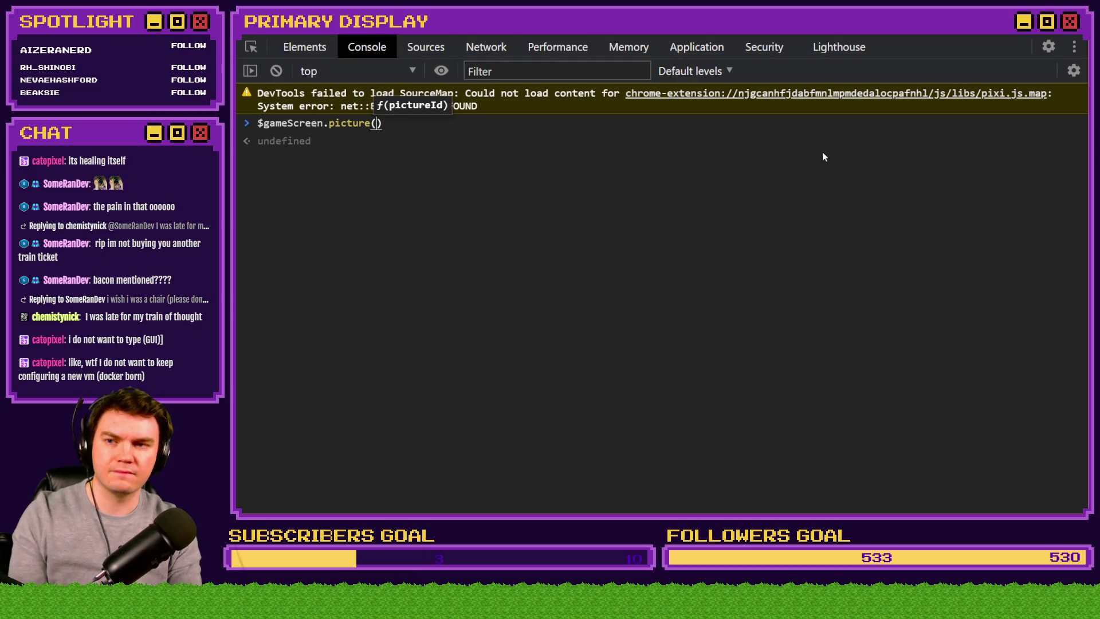
{"action": "type", "text": "31"}
{"action": "key", "text": "BackSpace"}
{"action": "type", "text": "2"}
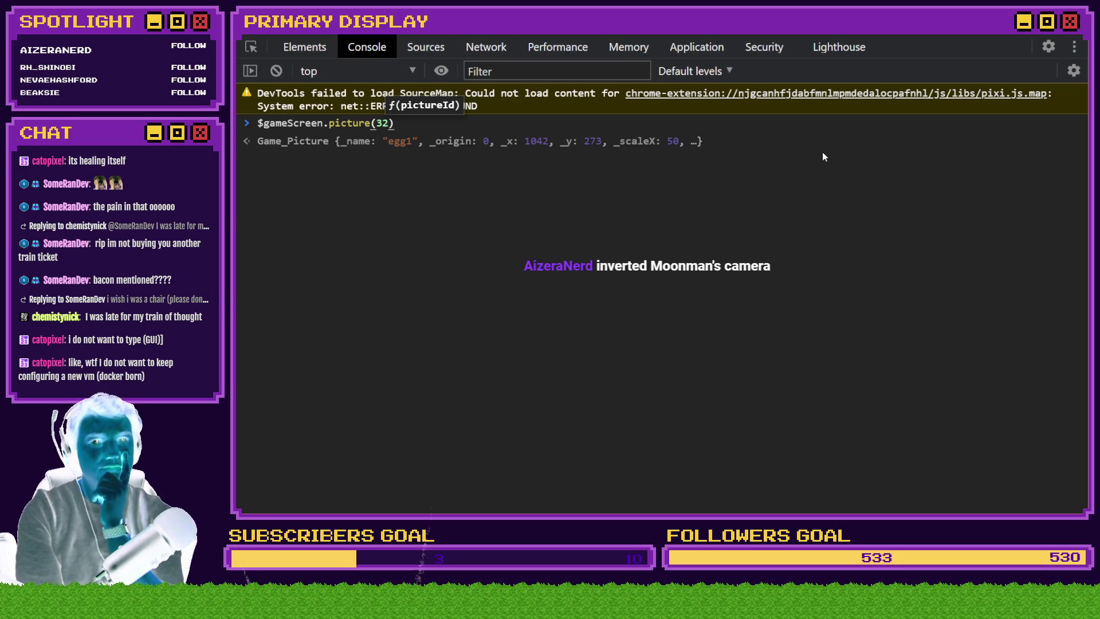
{"action": "left_click", "coordinate": [1023, 46]}
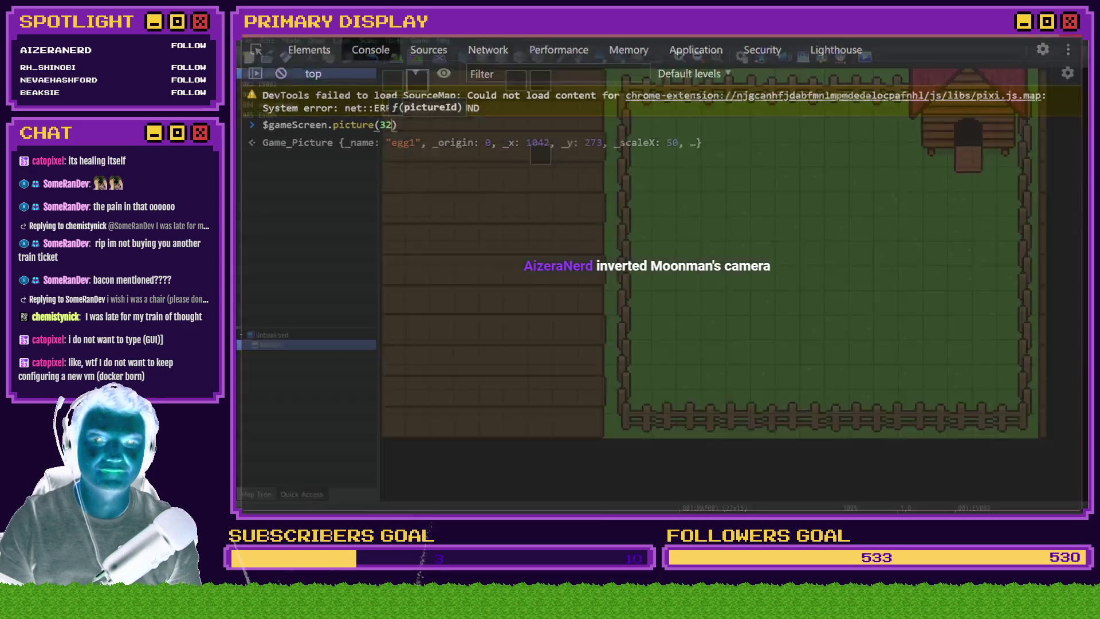
- Open common event 0014 eggInteractions and expand Egg 1 to its Control Variables and Script lines
{"action": "key", "text": "alt+Tab"}
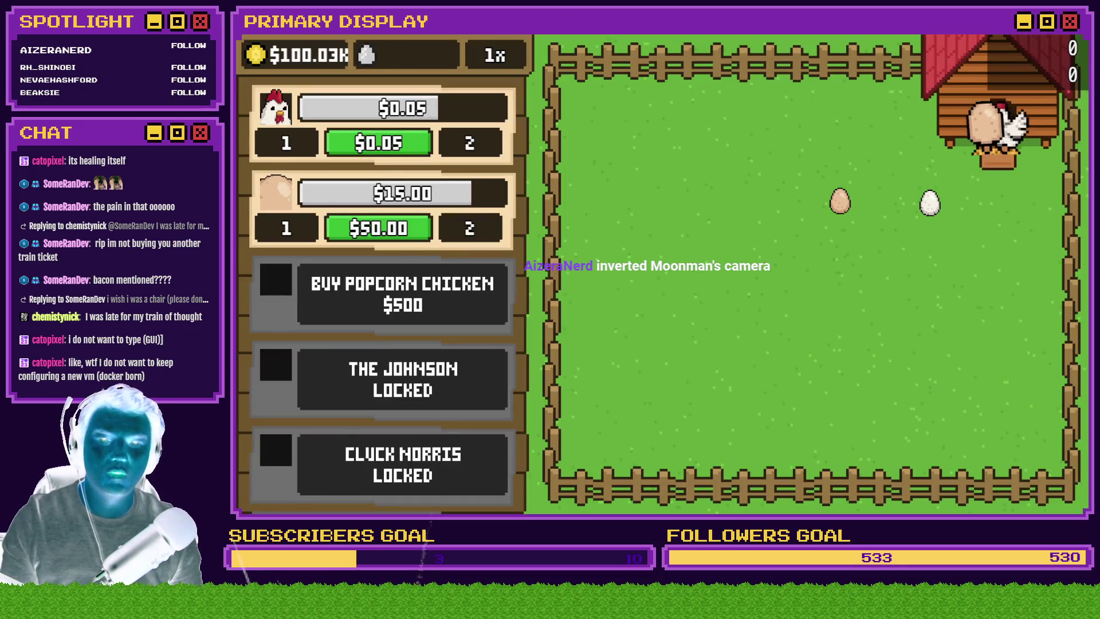
{"action": "key", "text": "alt+Tab"}
{"action": "left_click", "coordinate": [741, 56]}
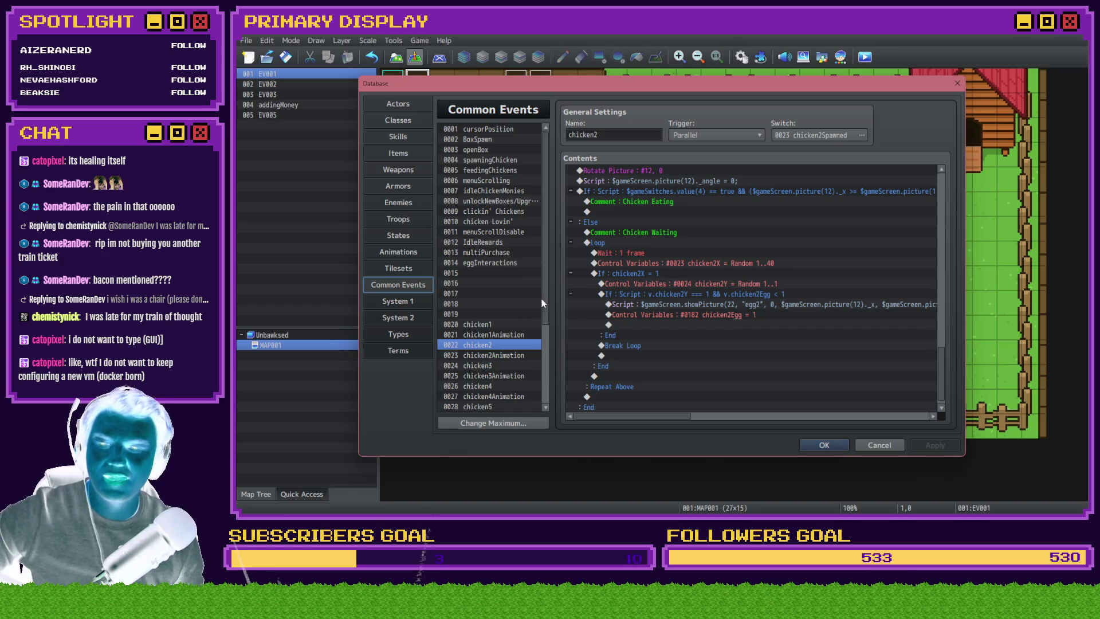
{"action": "left_click", "coordinate": [509, 264]}
{"action": "left_click_drag", "start_coordinate": [941, 314], "coordinate": [944, 175]}
{"action": "left_click", "coordinate": [570, 201]}
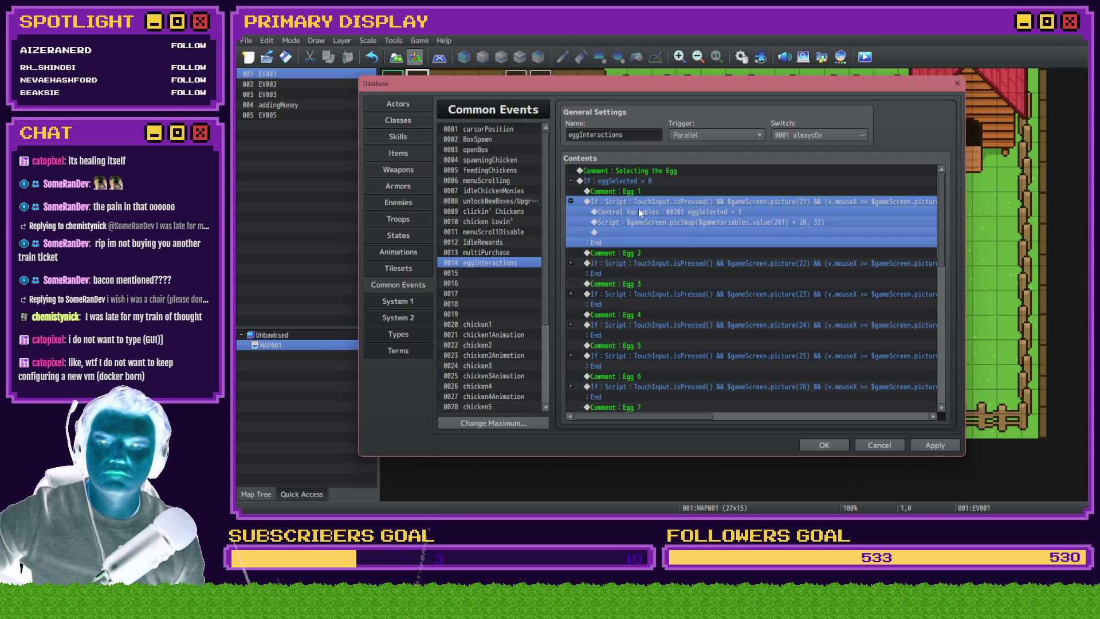
{"action": "left_click", "coordinate": [638, 208]}
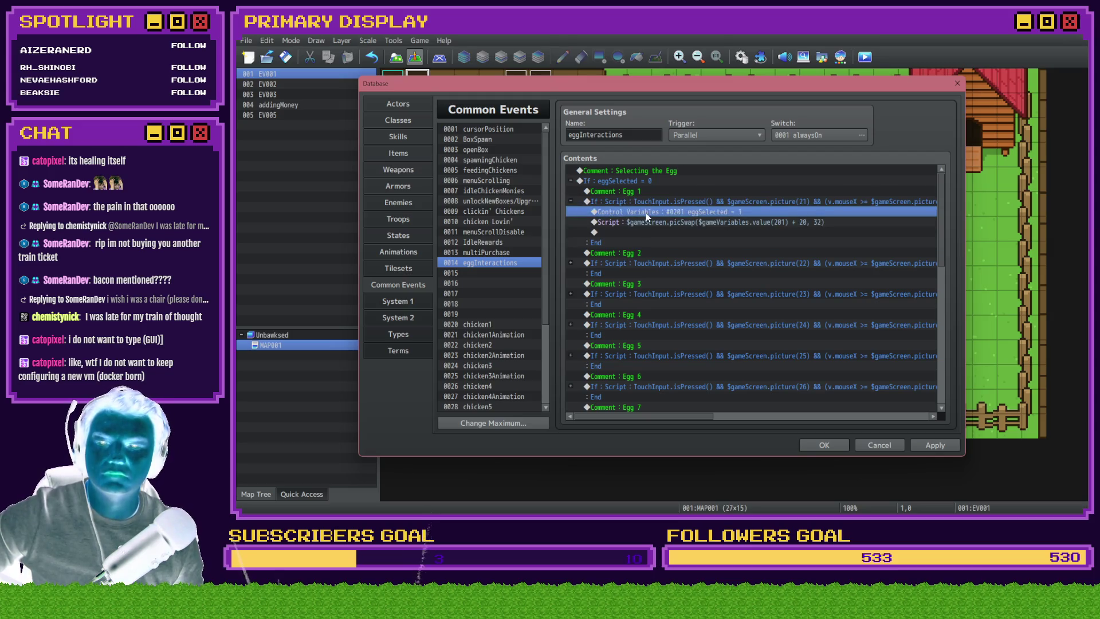
{"action": "key", "text": "Up"}
{"action": "left_click", "coordinate": [648, 224]}
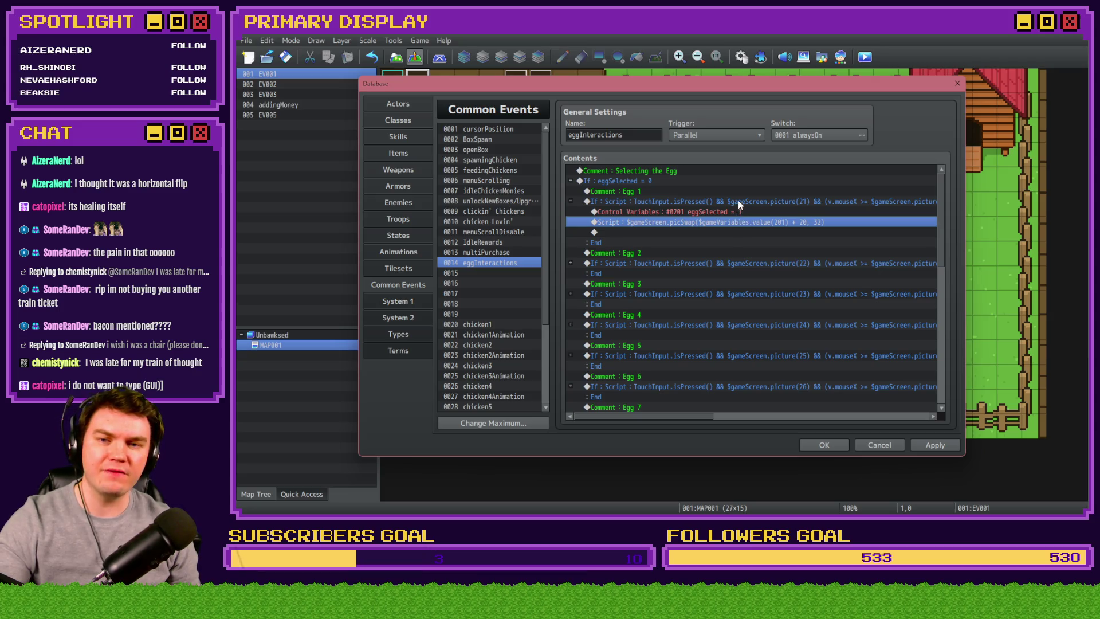
{"action": "left_click", "coordinate": [771, 201]}
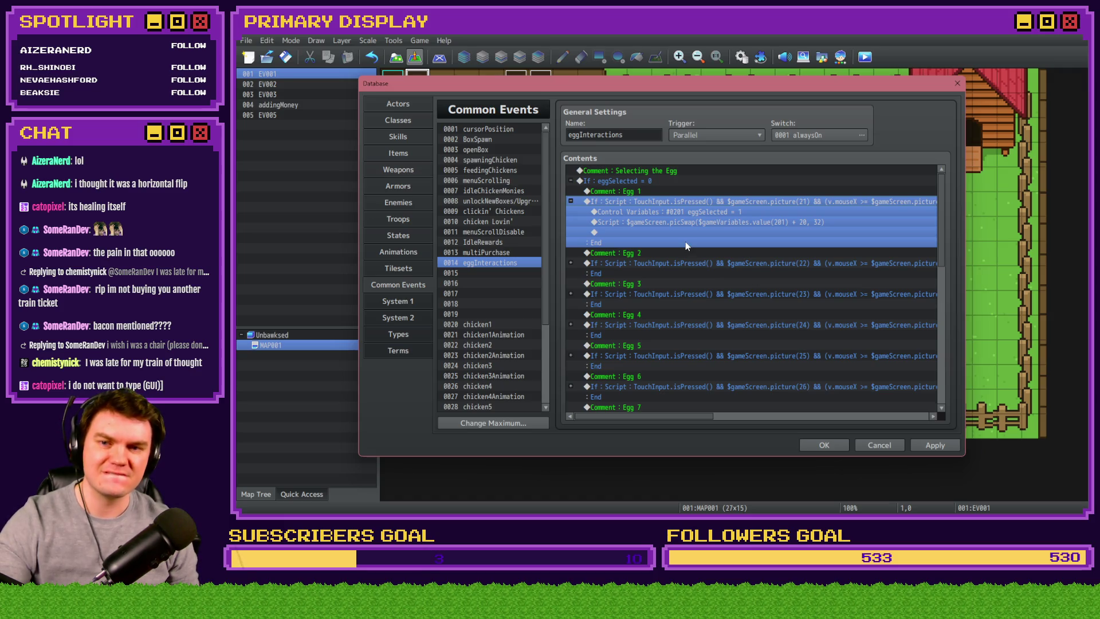
- Add a Jump to Label: pickedUpEgg command inside the Egg 1 branch
{"action": "double_click", "coordinate": [717, 232]}
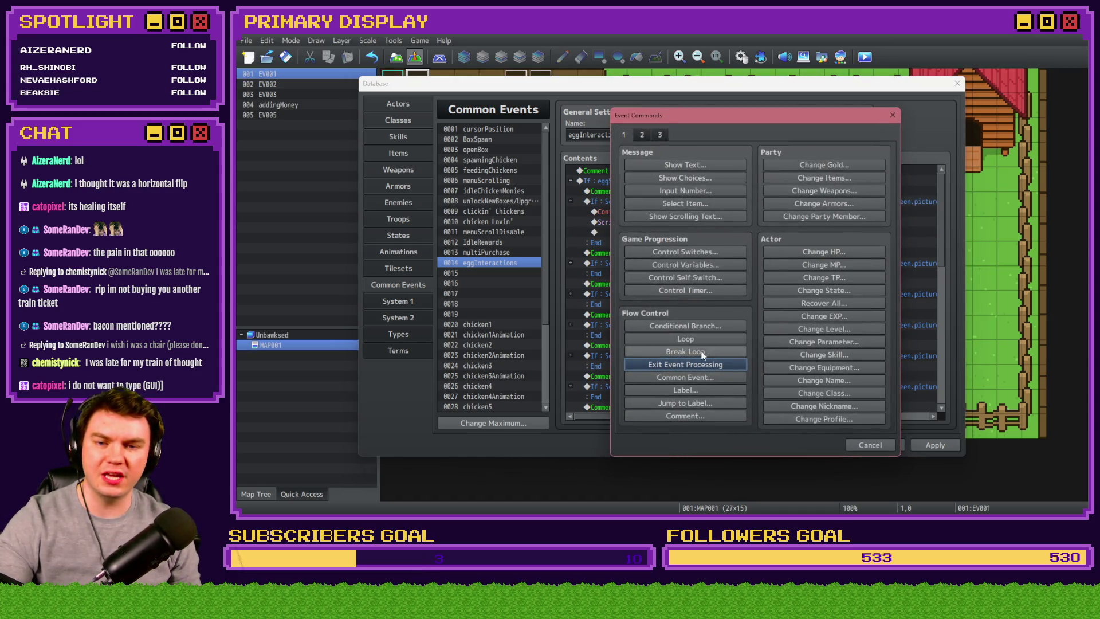
{"action": "left_click", "coordinate": [712, 403]}
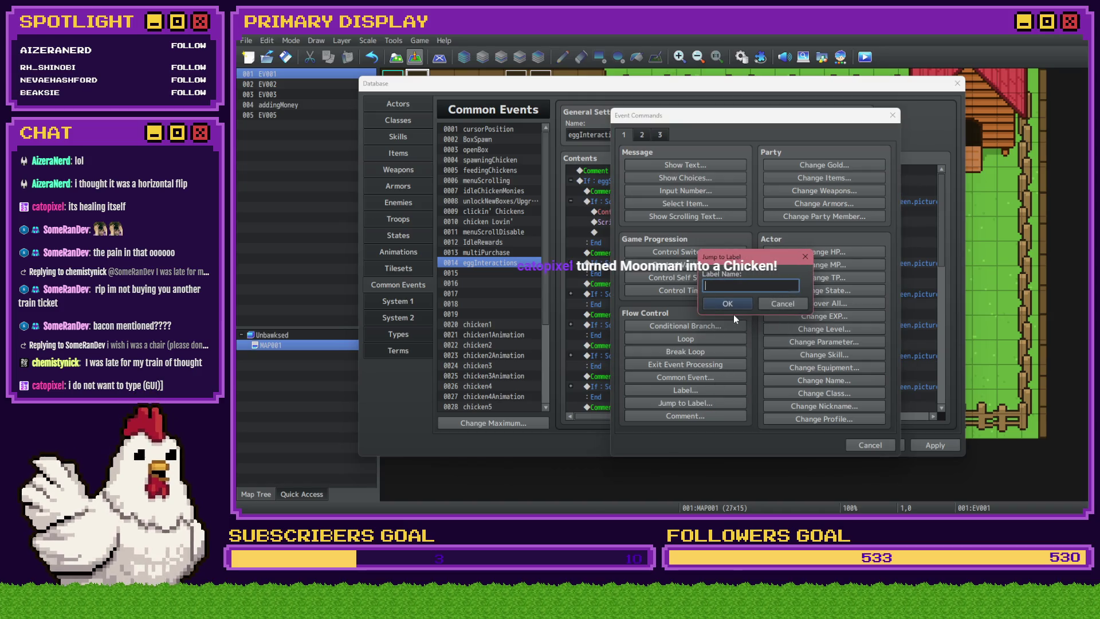
{"action": "type", "text": "pickedUpEgg"}
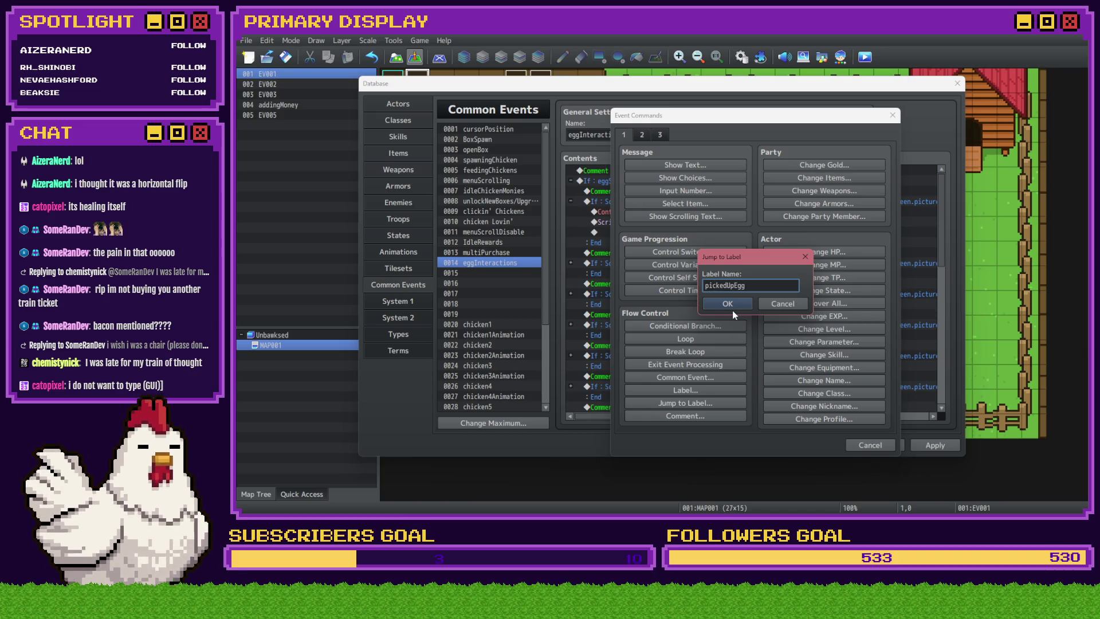
{"action": "left_click", "coordinate": [734, 303]}
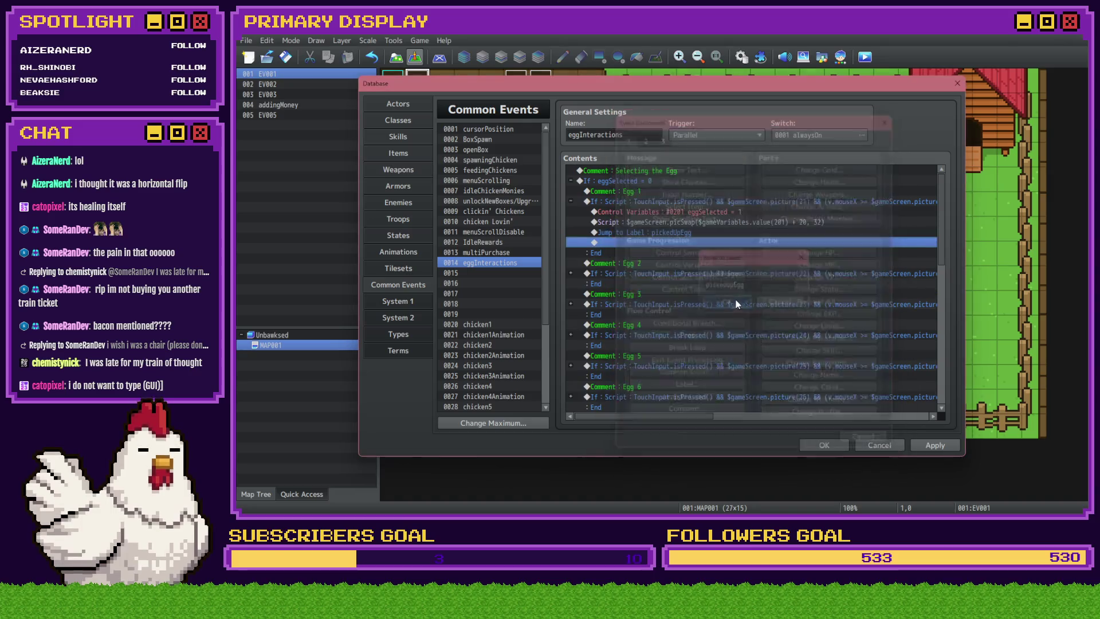
- Collapse Egg 1 and inspect the commands of the Egg 2 through Egg 6 branches
{"action": "left_click", "coordinate": [572, 201]}
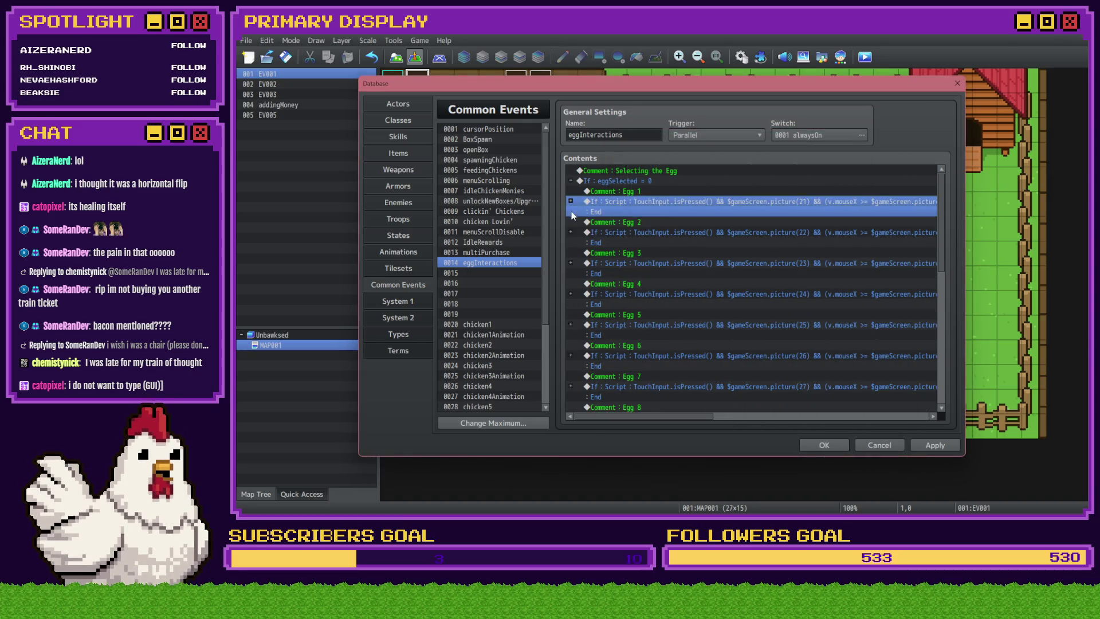
{"action": "left_click", "coordinate": [571, 232]}
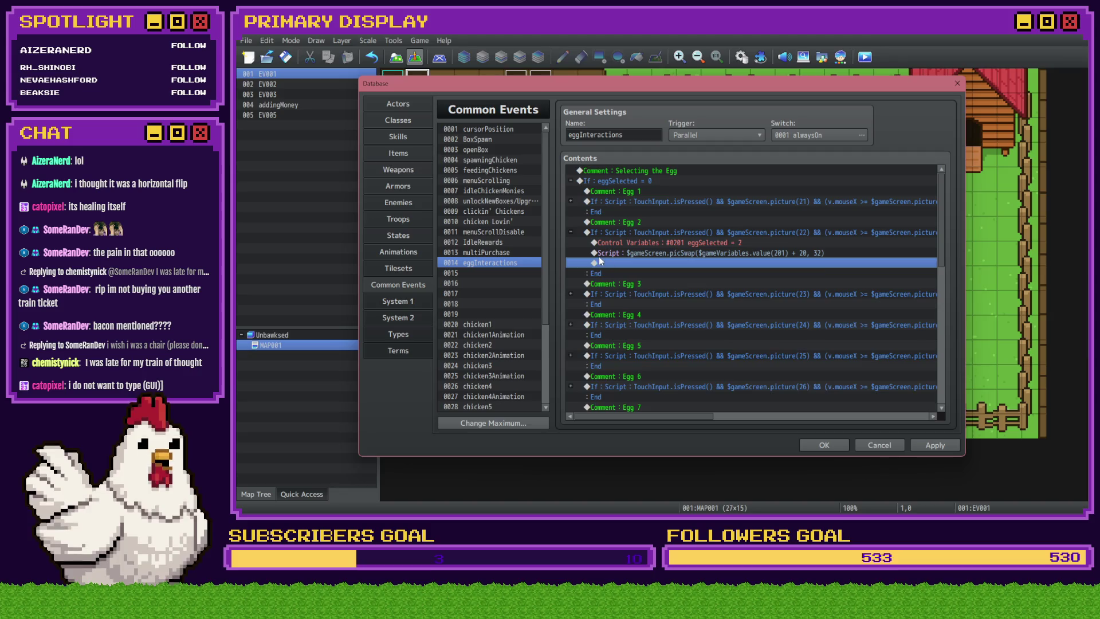
{"action": "left_click", "coordinate": [570, 231]}
{"action": "left_click", "coordinate": [570, 264]}
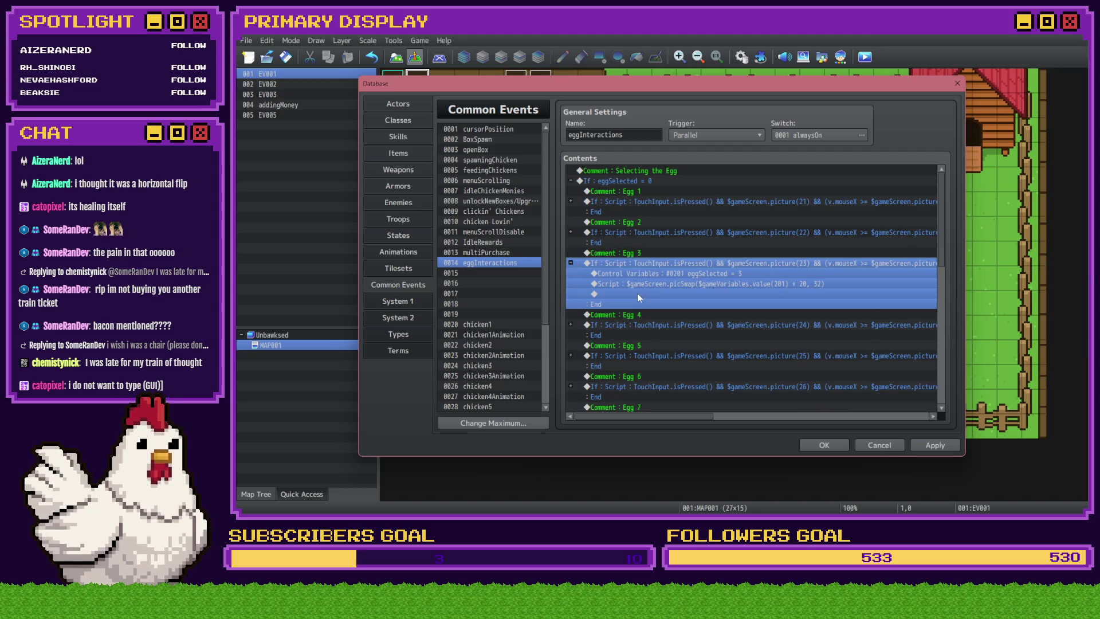
{"action": "left_click", "coordinate": [570, 263]}
{"action": "scroll", "coordinate": [597, 262], "scroll_direction": "down", "scroll_amount": 2}
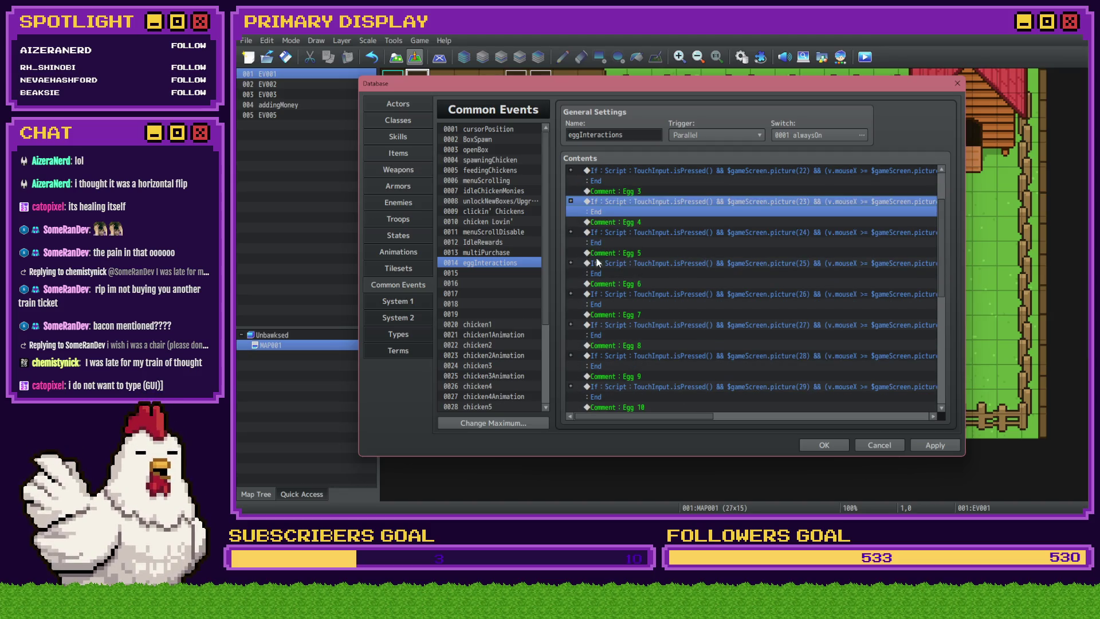
{"action": "left_click", "coordinate": [571, 232]}
{"action": "left_click", "coordinate": [571, 232]}
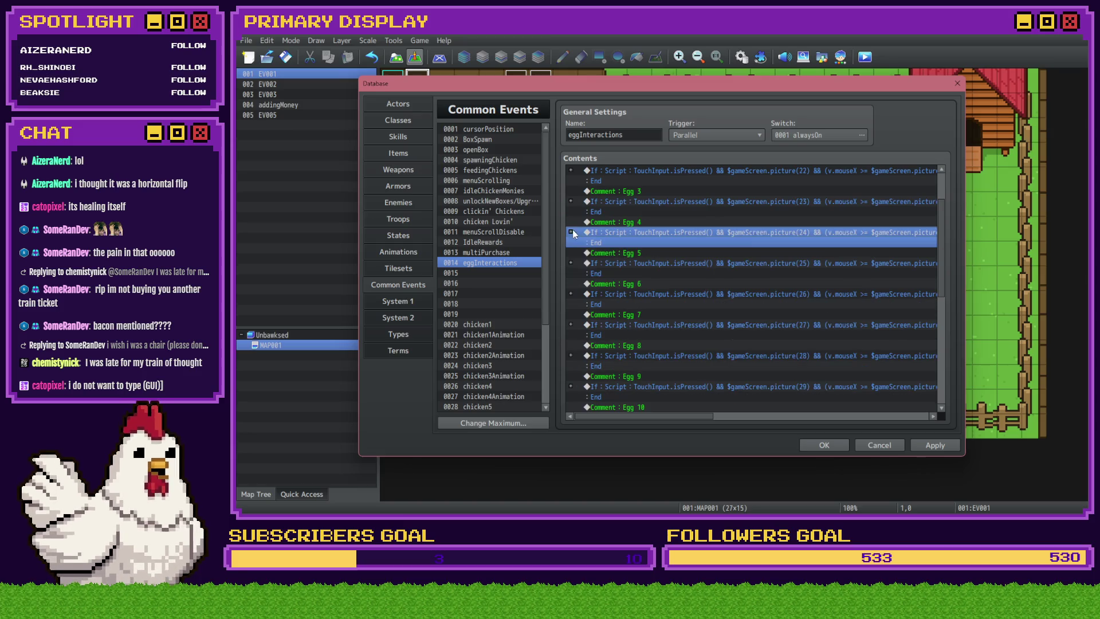
{"action": "left_click", "coordinate": [570, 264]}
{"action": "left_click", "coordinate": [571, 263]}
{"action": "scroll", "coordinate": [583, 267], "scroll_direction": "down", "scroll_amount": 2}
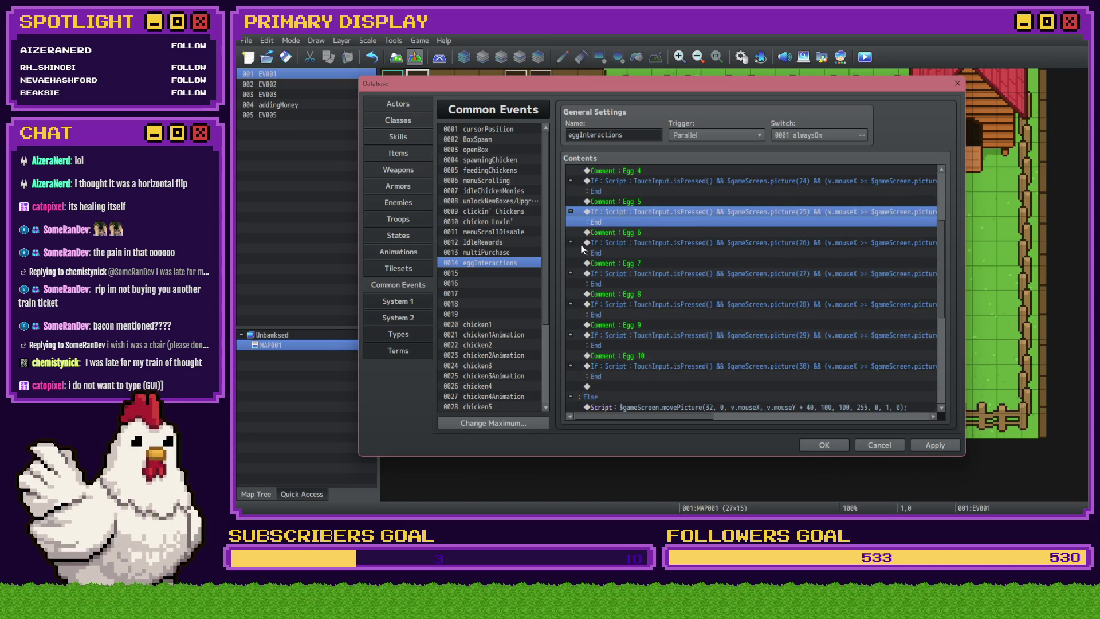
{"action": "left_click", "coordinate": [571, 243]}
{"action": "left_click", "coordinate": [571, 242]}
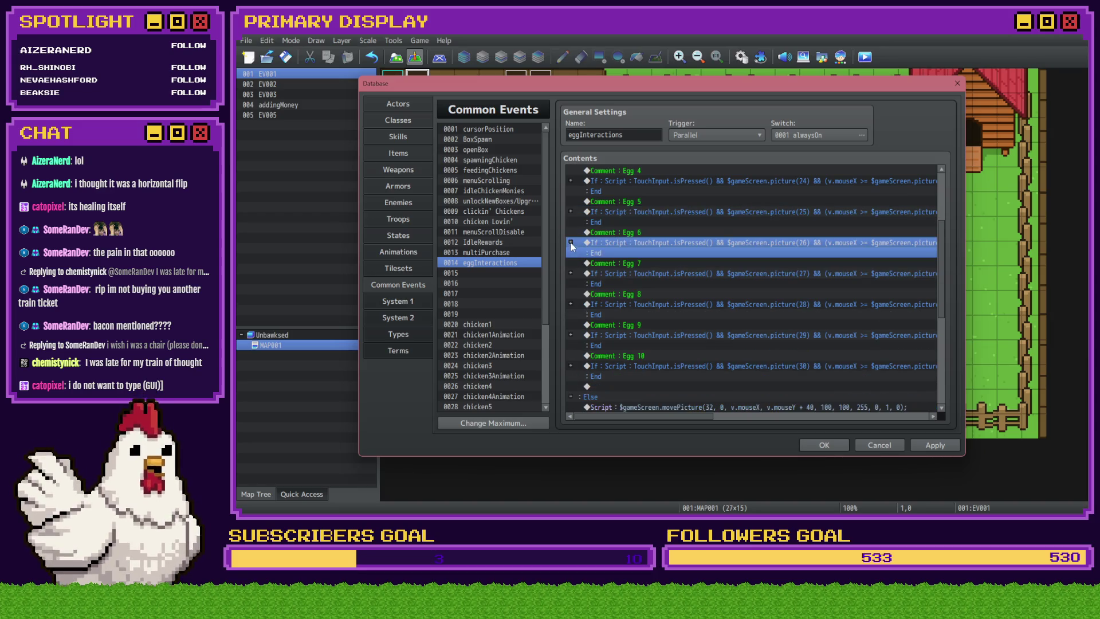
{"action": "scroll", "coordinate": [583, 254], "scroll_direction": "down", "scroll_amount": 1}
- Inspect the commands of the Egg 7 through Egg 10 branches
{"action": "left_click", "coordinate": [570, 253]}
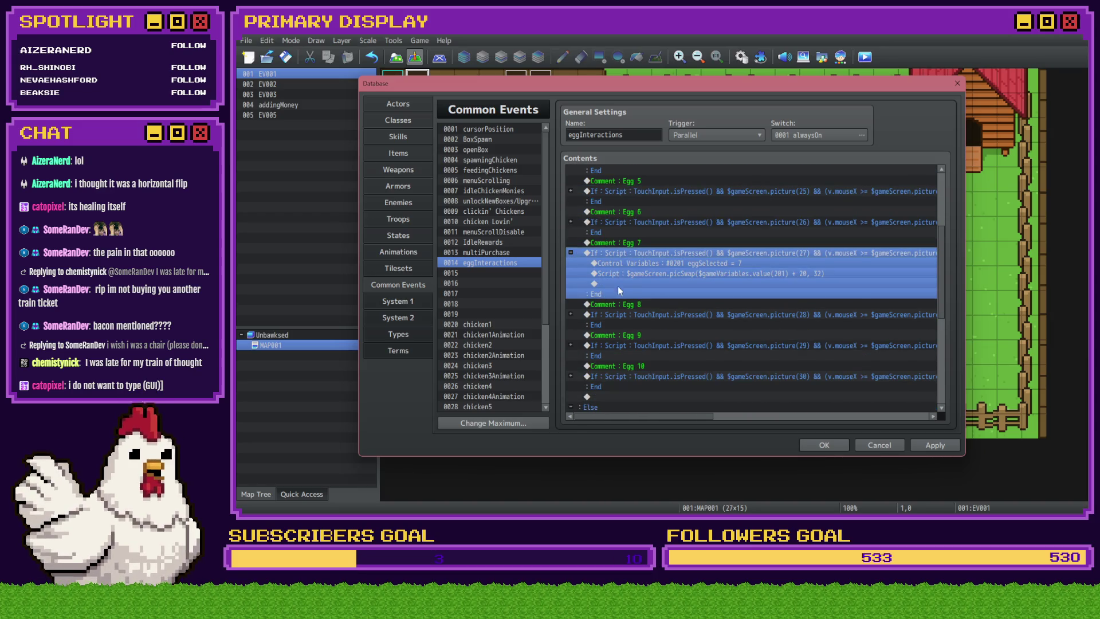
{"action": "left_click", "coordinate": [570, 253]}
{"action": "scroll", "coordinate": [577, 251], "scroll_direction": "down", "scroll_amount": 1}
{"action": "left_click", "coordinate": [571, 253]}
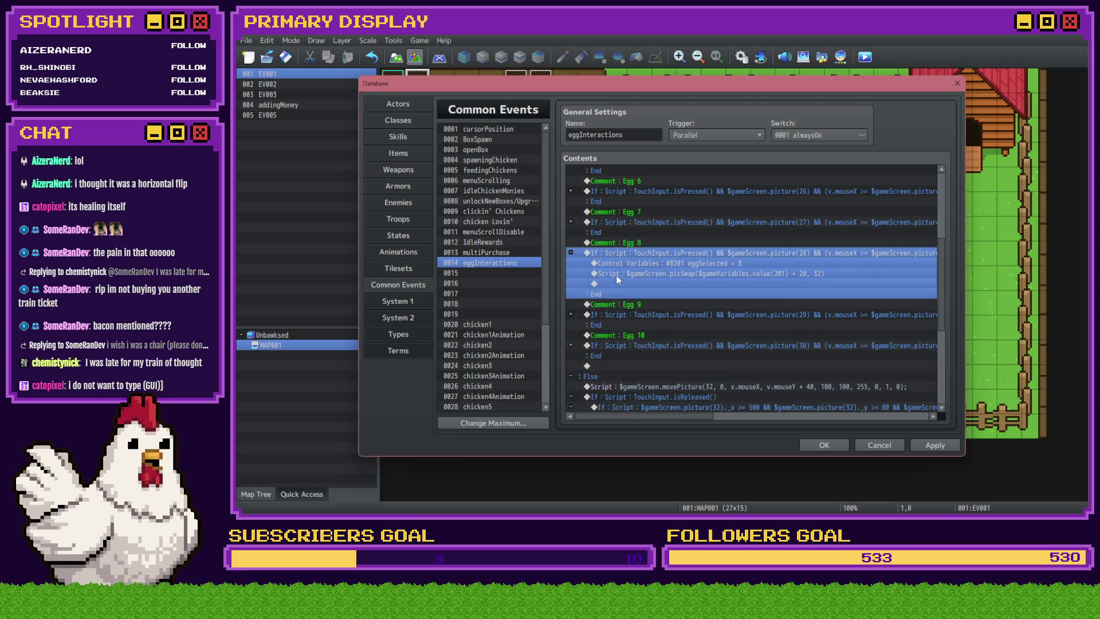
{"action": "left_click", "coordinate": [571, 252]}
{"action": "scroll", "coordinate": [587, 253], "scroll_direction": "down", "scroll_amount": 2}
{"action": "left_click", "coordinate": [570, 232]}
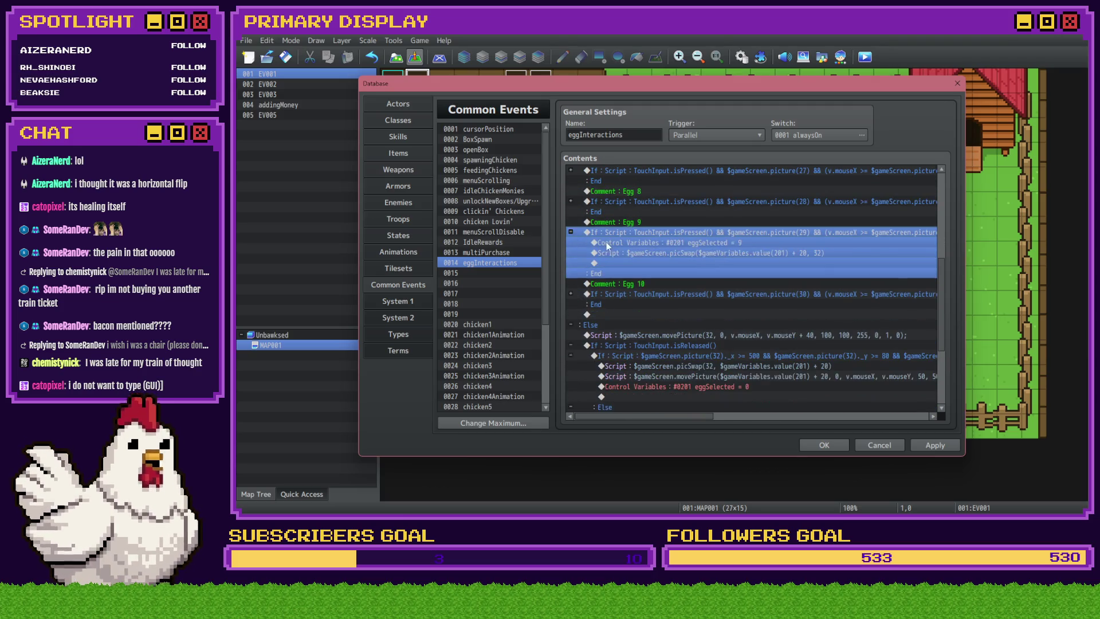
{"action": "left_click", "coordinate": [612, 263]}
{"action": "left_click", "coordinate": [570, 232]}
{"action": "scroll", "coordinate": [594, 253], "scroll_direction": "down", "scroll_amount": 1}
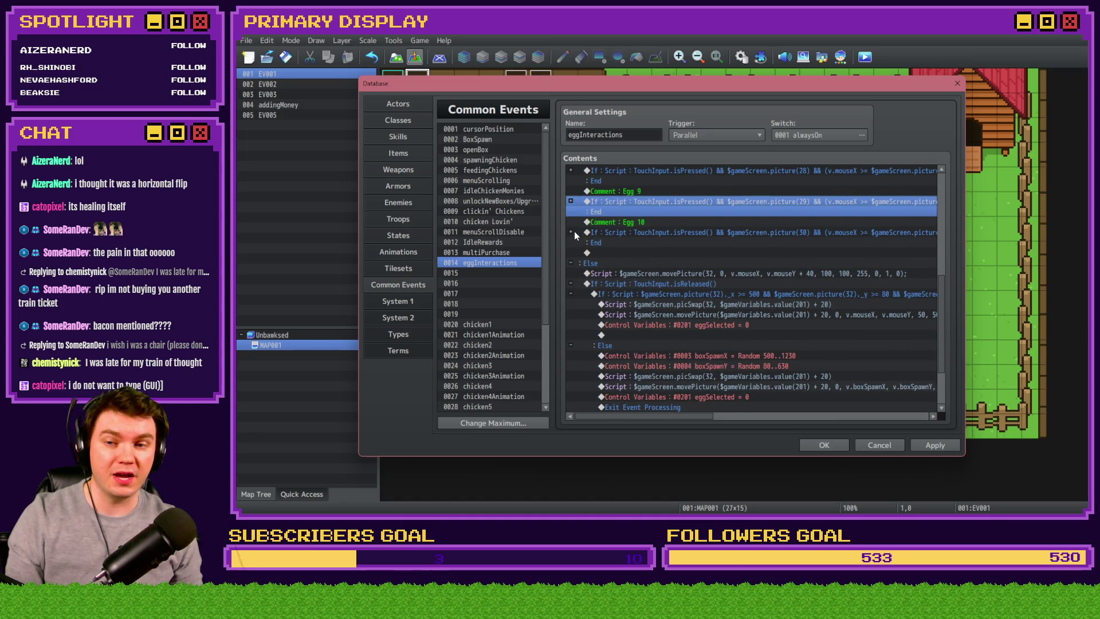
{"action": "left_click", "coordinate": [571, 232]}
{"action": "left_click", "coordinate": [574, 231]}
{"action": "scroll", "coordinate": [607, 249], "scroll_direction": "down", "scroll_amount": 2}
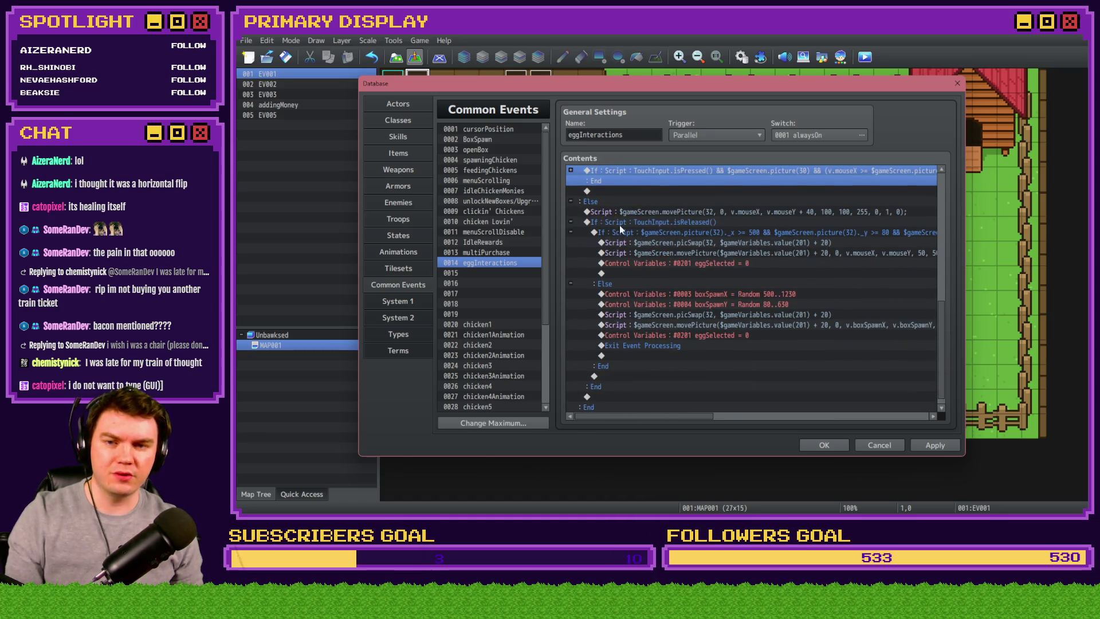
{"action": "scroll", "coordinate": [610, 240], "scroll_direction": "up", "scroll_amount": 4}
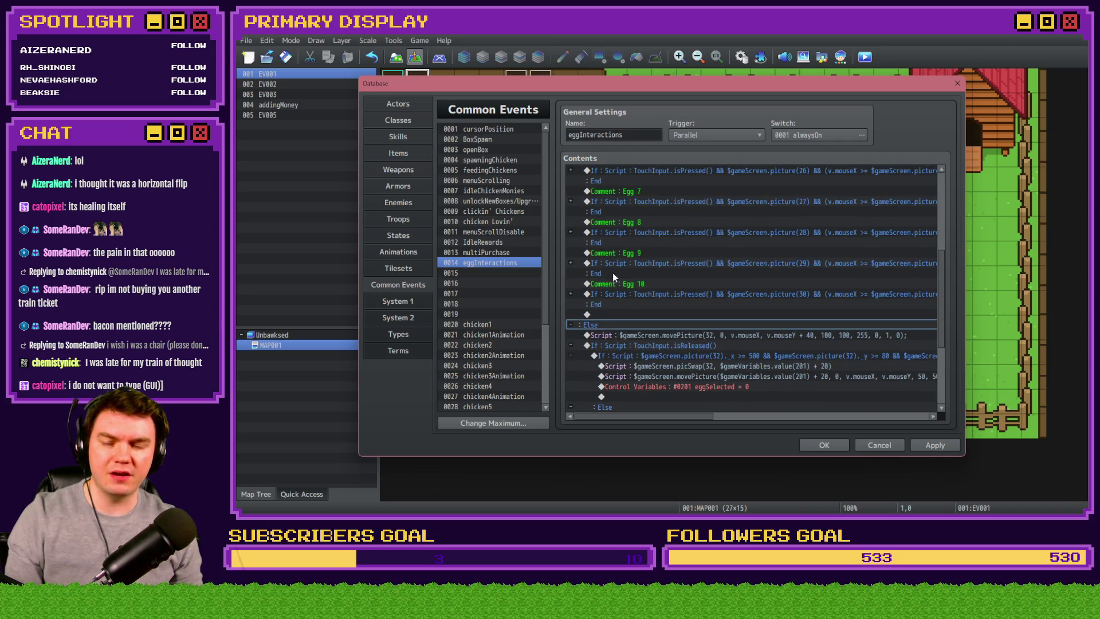
- Paste a Jump to pickedUpEgg after the Egg 10 movePicture script, then delete the misplaced jump
{"action": "left_click", "coordinate": [617, 284]}
{"action": "scroll", "coordinate": [621, 298], "scroll_direction": "down", "scroll_amount": 2}
{"action": "left_click", "coordinate": [600, 263]}
{"action": "left_click_drag", "start_coordinate": [603, 267], "coordinate": [606, 289]}
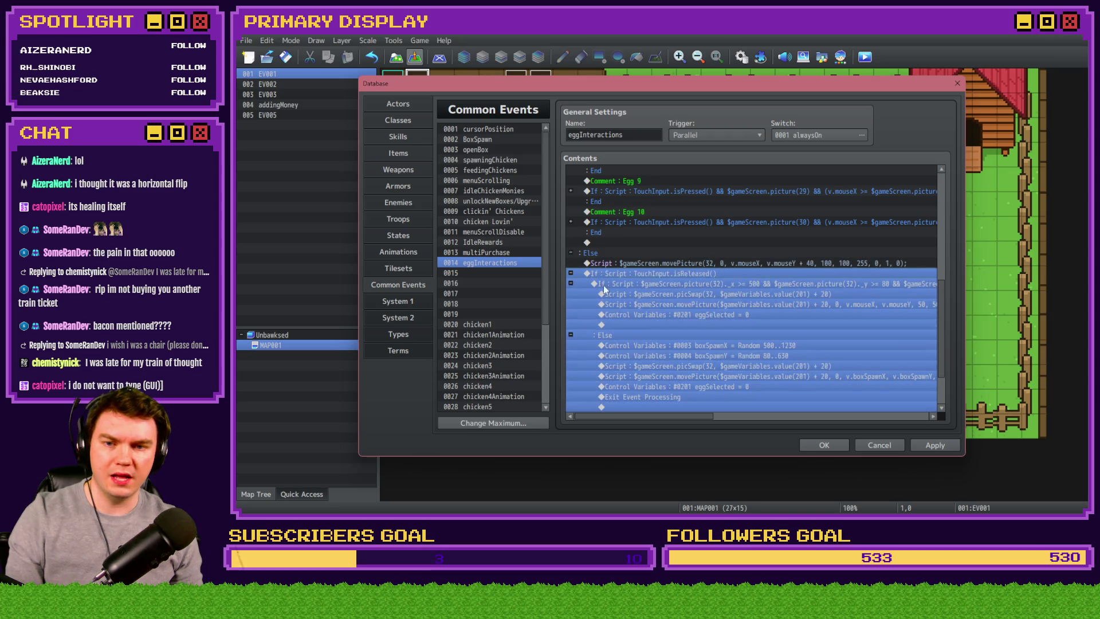
{"action": "left_click", "coordinate": [607, 270]}
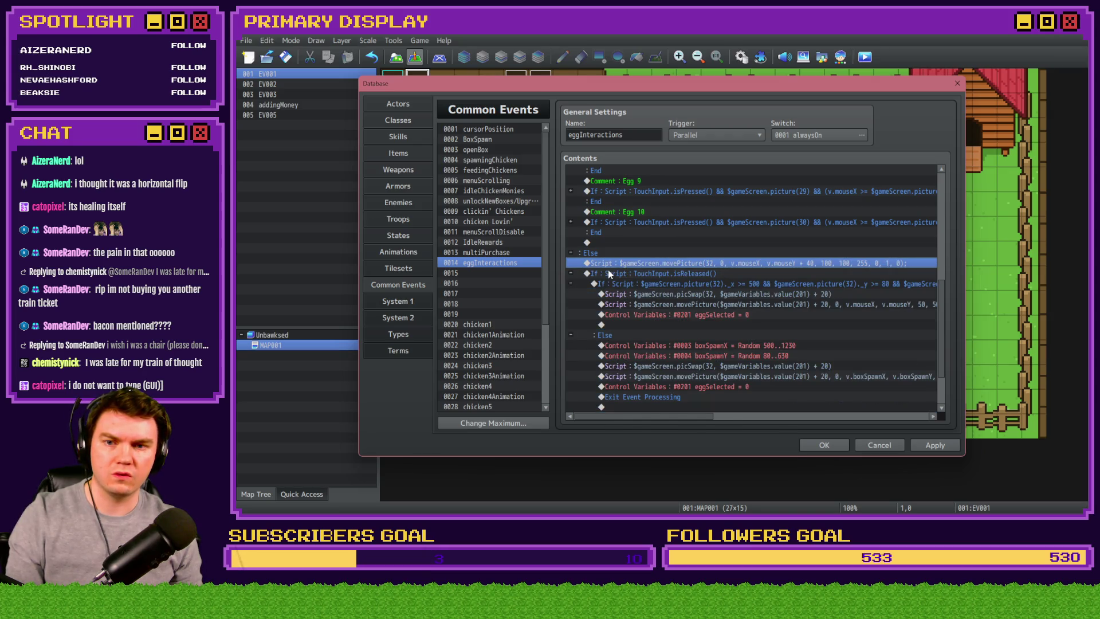
{"action": "key", "text": "ctrl+v"}
{"action": "double_click", "coordinate": [620, 266]}
{"action": "key", "text": "ctrl+c"}
{"action": "key", "text": "Return"}
{"action": "key", "text": "Return"}
{"action": "left_click", "coordinate": [738, 310]}
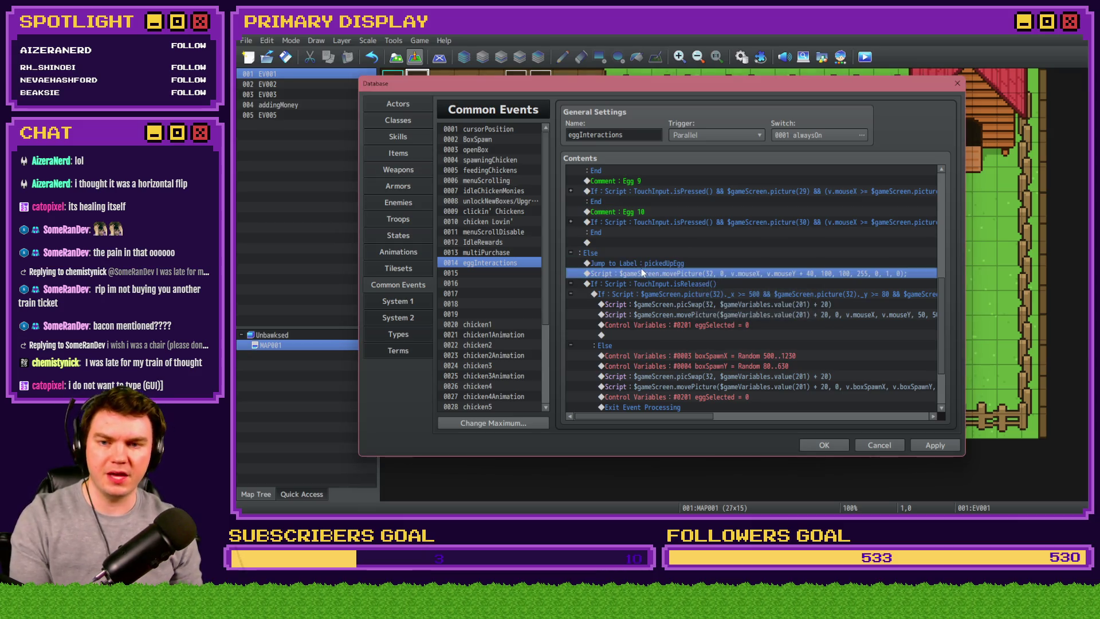
{"action": "key", "text": "Delete"}
- Insert a Label named pickedUpEgg and close the database with OK
{"action": "key", "text": "Insert"}
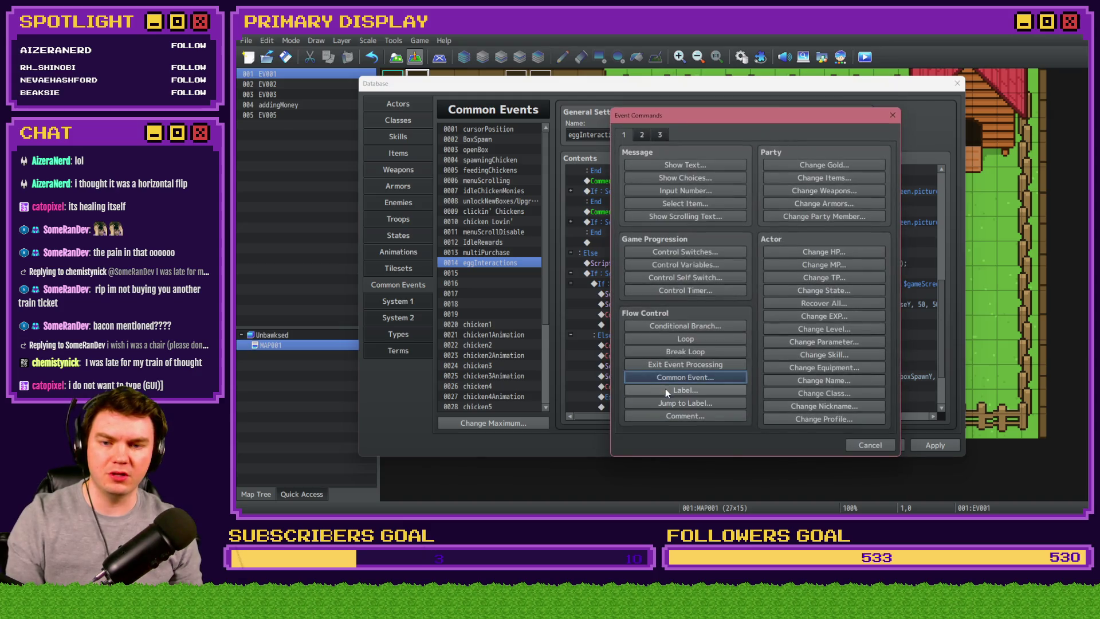
{"action": "left_click", "coordinate": [666, 388]}
{"action": "key", "text": "ctrl+v"}
{"action": "left_click", "coordinate": [728, 303]}
{"action": "left_click", "coordinate": [803, 445]}
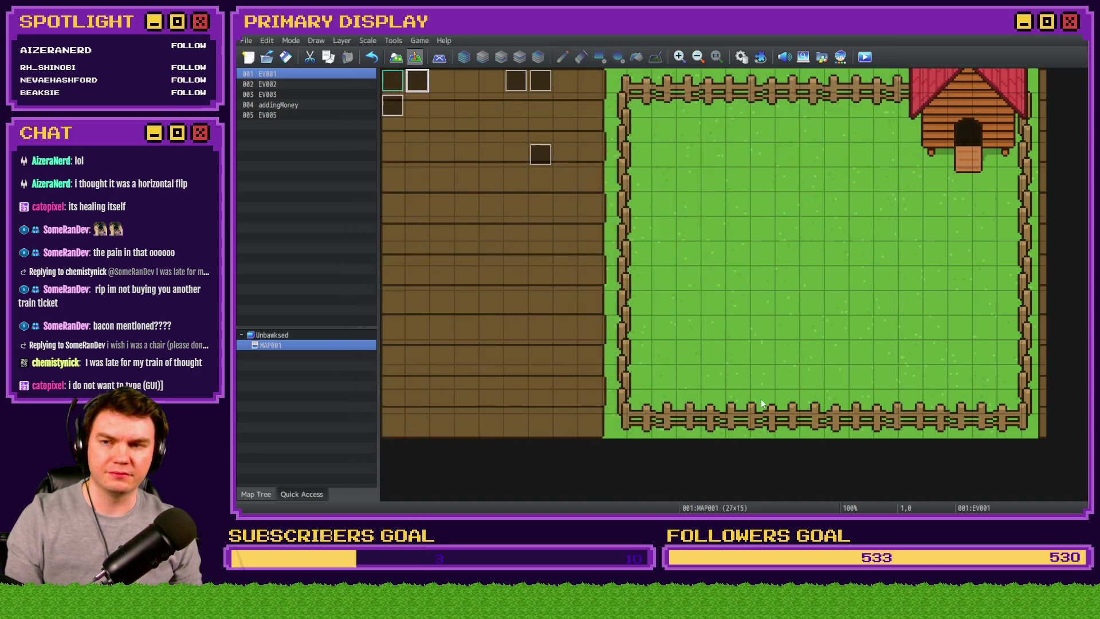
- Start a playtest, grant test money, and buy and uncrate Leghorn and Homebody ($50)
{"action": "left_click", "coordinate": [872, 55]}
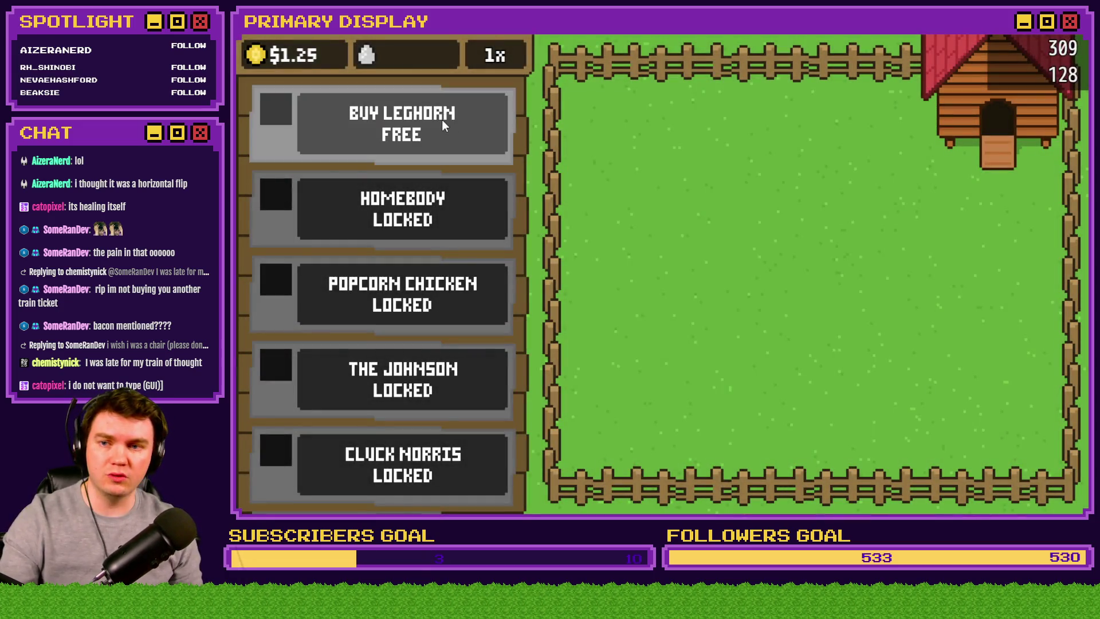
{"action": "left_click", "coordinate": [442, 119]}
{"action": "left_click", "coordinate": [253, 57]}
{"action": "left_click", "coordinate": [818, 277]}
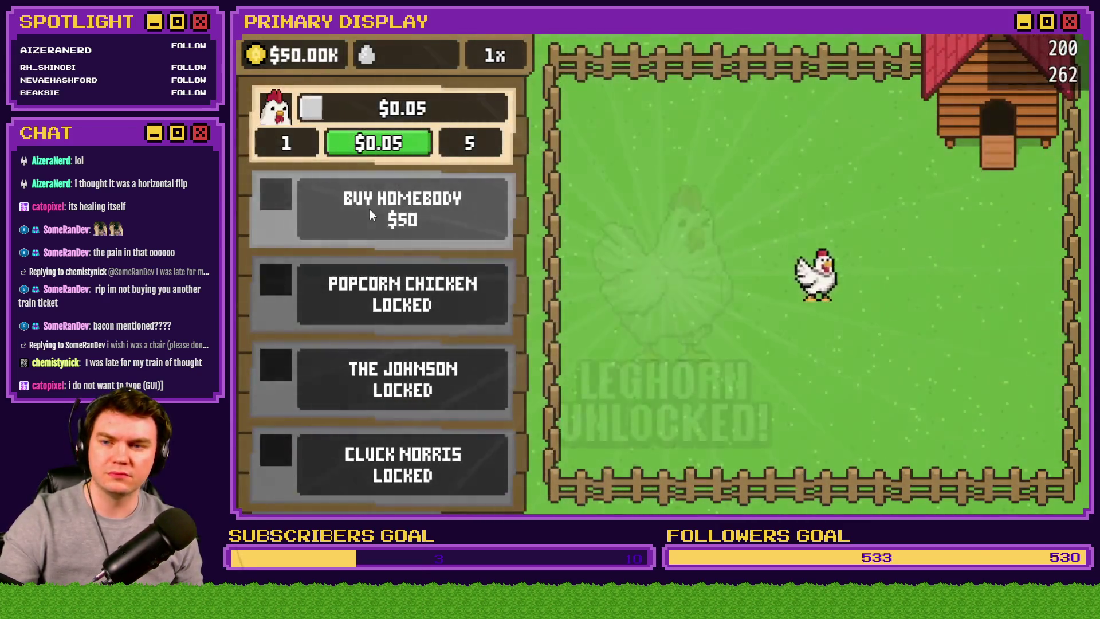
{"action": "left_click", "coordinate": [369, 208]}
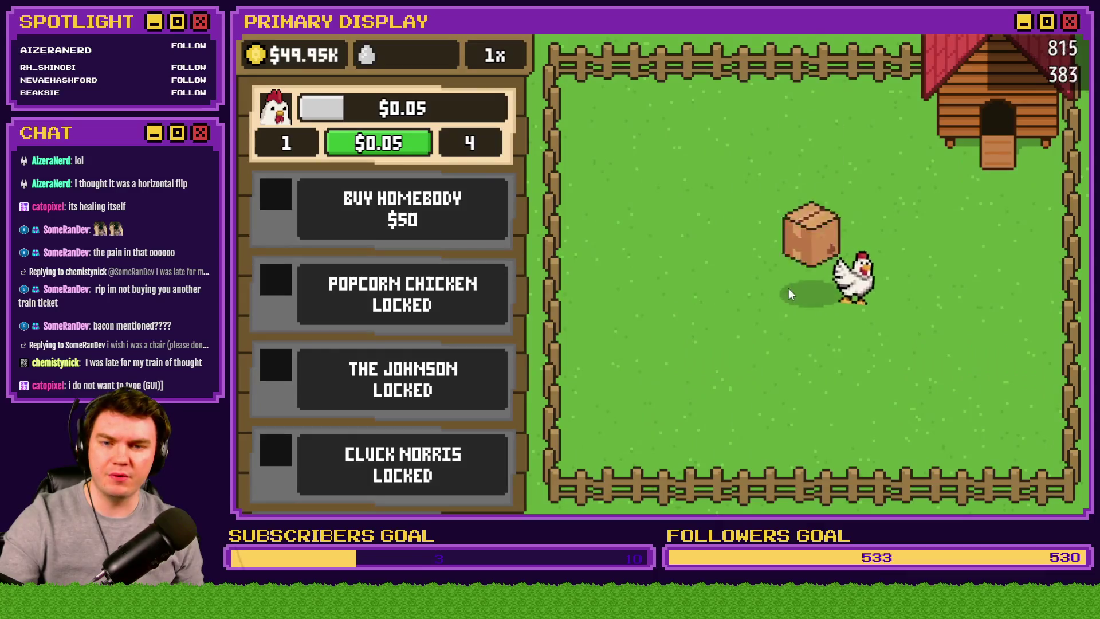
{"action": "left_click", "coordinate": [821, 268]}
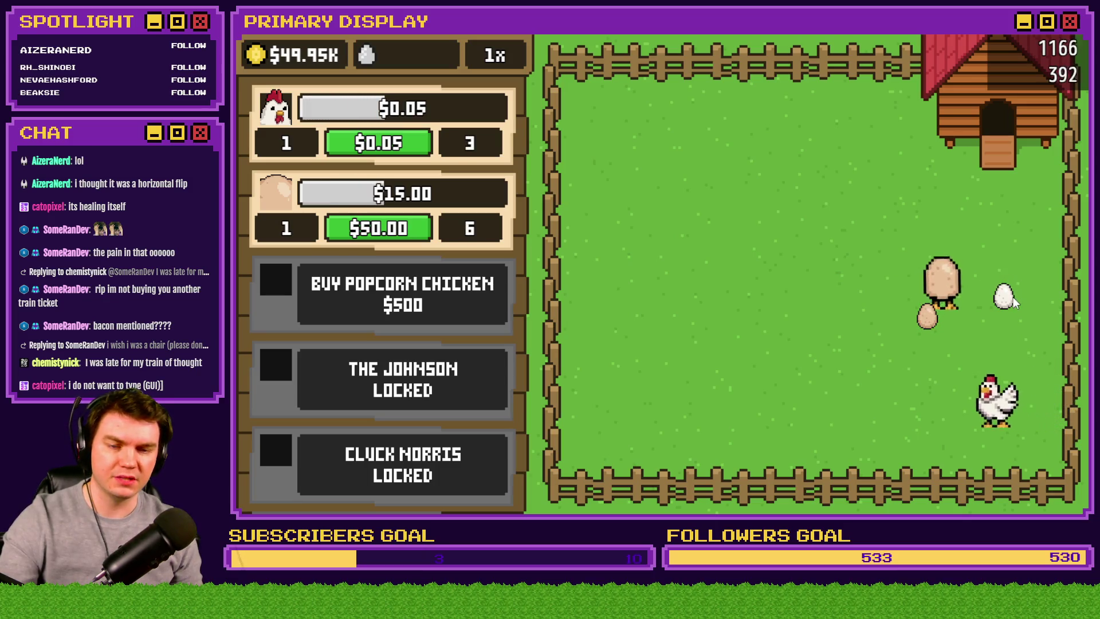
- Drag white and brown eggs around the pen and onto the shop edge to test bounce-back
{"action": "mouse_move", "coordinate": [1004, 296]}
{"action": "left_mouse_down"}
{"action": "mouse_move", "coordinate": [1002, 326]}
{"action": "mouse_move", "coordinate": [894, 314]}
{"action": "mouse_move", "coordinate": [926, 327]}
{"action": "mouse_move", "coordinate": [904, 309]}
{"action": "mouse_move", "coordinate": [906, 273]}
{"action": "mouse_move", "coordinate": [929, 322]}
{"action": "left_mouse_up"}
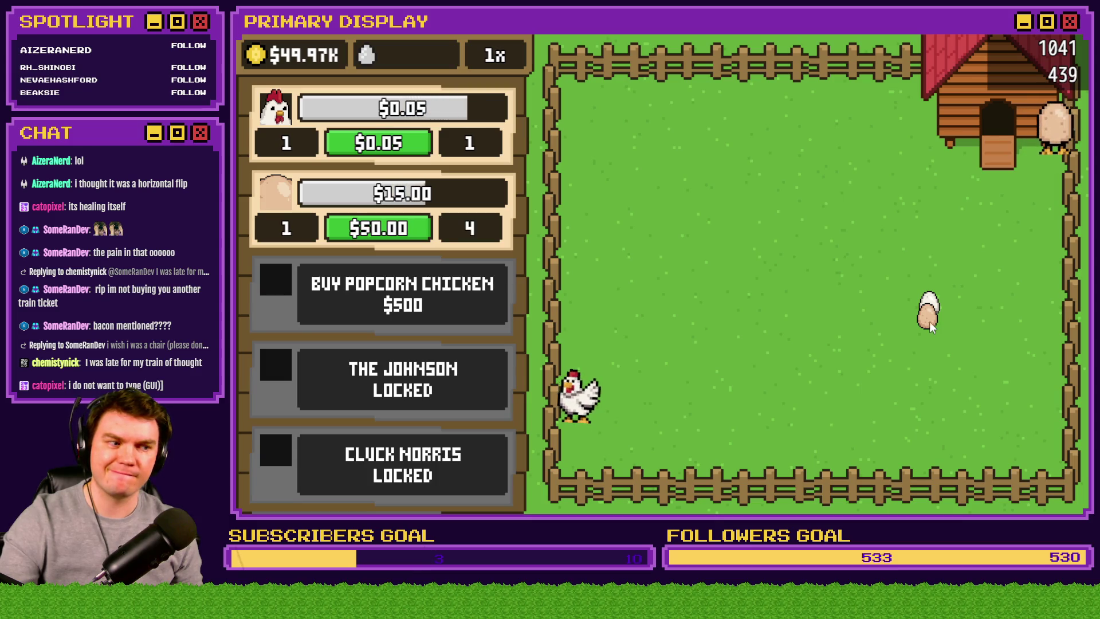
{"action": "mouse_move", "coordinate": [926, 322]}
{"action": "left_mouse_down"}
{"action": "mouse_move", "coordinate": [881, 341]}
{"action": "mouse_move", "coordinate": [930, 322]}
{"action": "left_mouse_up"}
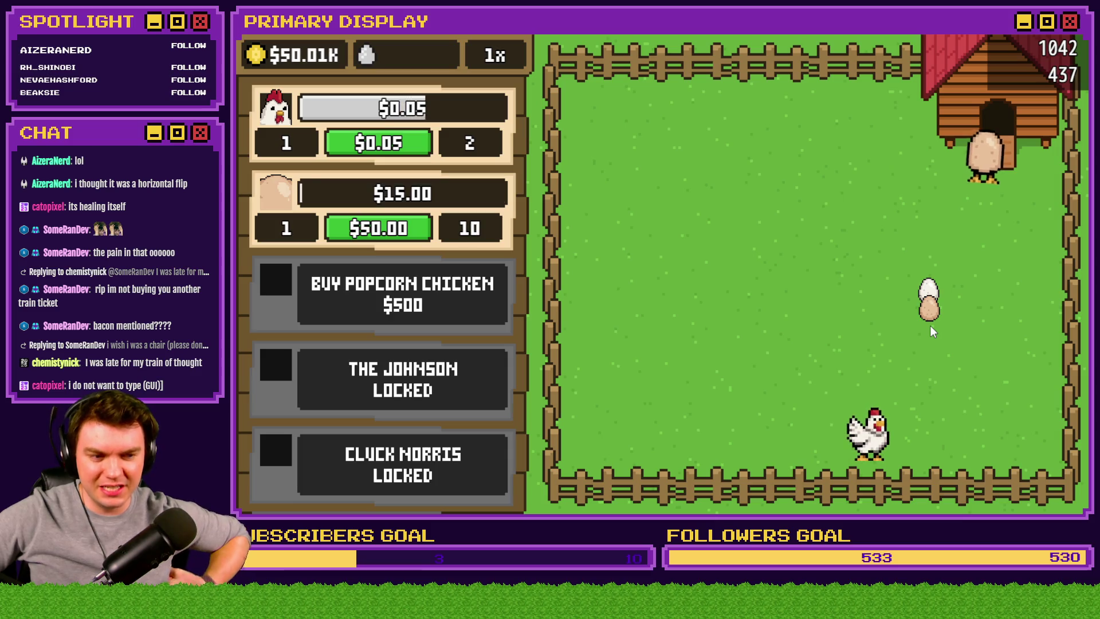
{"action": "mouse_move", "coordinate": [934, 332]}
{"action": "left_mouse_down"}
{"action": "mouse_move", "coordinate": [927, 310]}
{"action": "mouse_move", "coordinate": [833, 255]}
{"action": "left_mouse_up"}
{"action": "mouse_move", "coordinate": [932, 300]}
{"action": "left_mouse_down"}
{"action": "mouse_move", "coordinate": [847, 255]}
{"action": "mouse_move", "coordinate": [837, 236]}
{"action": "mouse_move", "coordinate": [834, 278]}
{"action": "mouse_move", "coordinate": [831, 255]}
{"action": "mouse_move", "coordinate": [832, 270]}
{"action": "mouse_move", "coordinate": [519, 206]}
{"action": "left_mouse_up"}
{"action": "mouse_move", "coordinate": [829, 266]}
{"action": "left_mouse_down"}
{"action": "mouse_move", "coordinate": [522, 242]}
{"action": "mouse_move", "coordinate": [533, 232]}
{"action": "left_mouse_up"}
{"action": "left_click_drag", "start_coordinate": [765, 232], "coordinate": [507, 235]}
{"action": "left_click_drag", "start_coordinate": [976, 223], "coordinate": [508, 246]}
- Buy and uncrate Popcorn Chicken ($500) and The Johnson ($2.5K), and open the Cluck Norris crate
{"action": "left_click", "coordinate": [423, 292]}
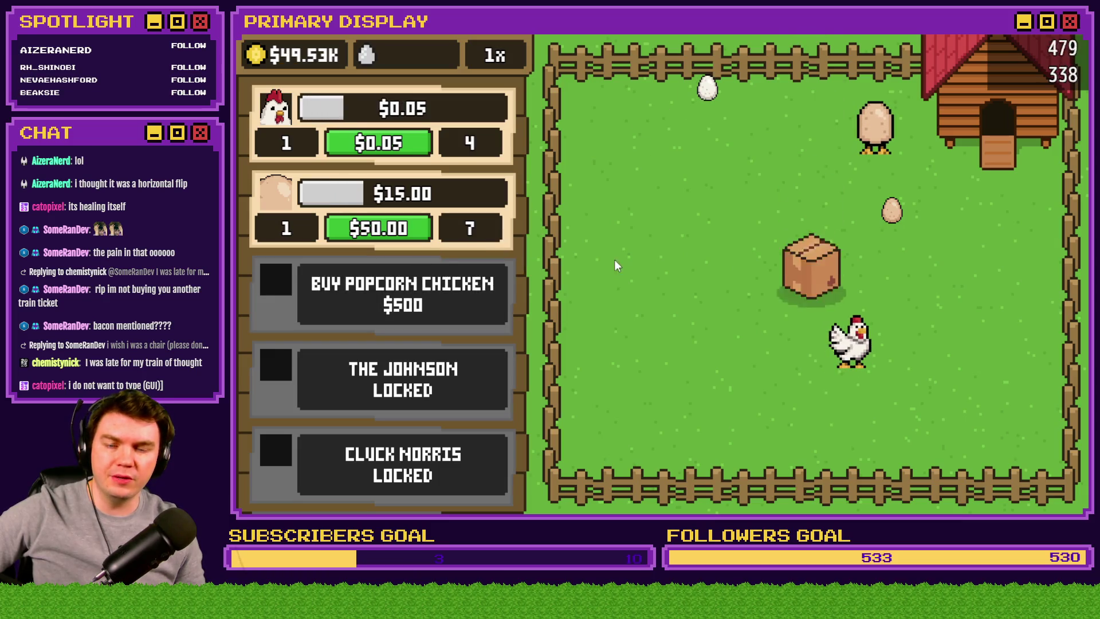
{"action": "left_click", "coordinate": [818, 272]}
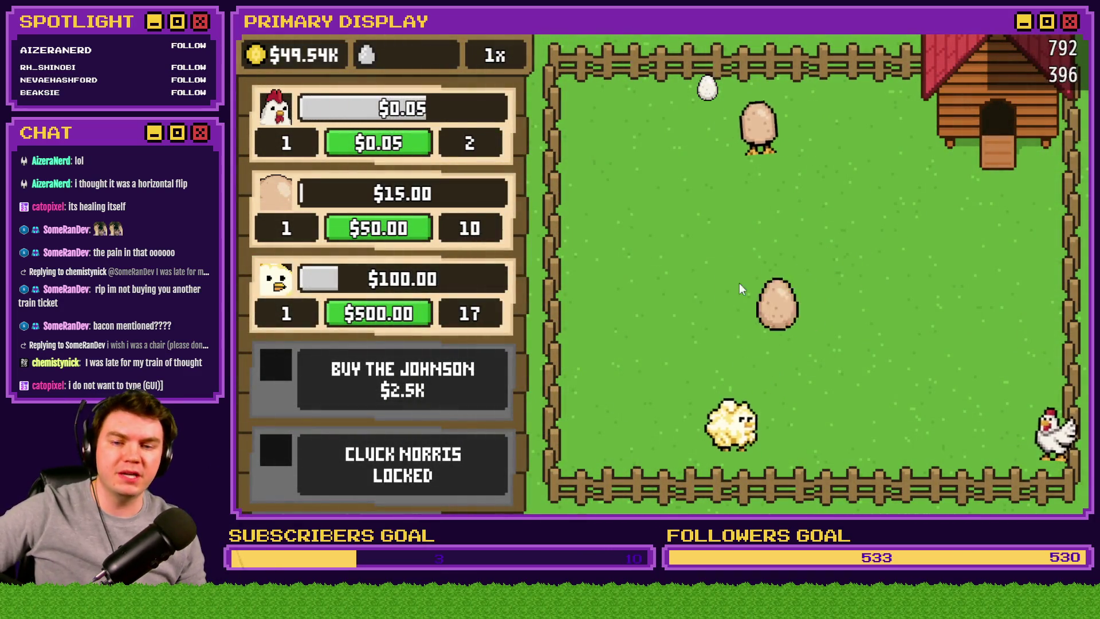
{"action": "left_click", "coordinate": [472, 382]}
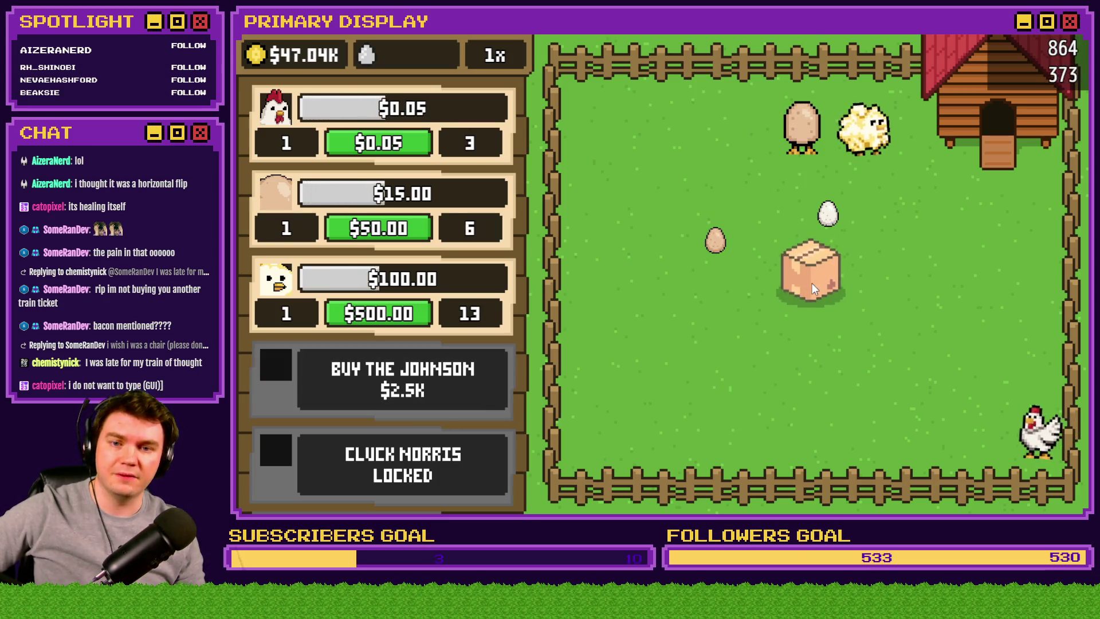
{"action": "left_click", "coordinate": [813, 283]}
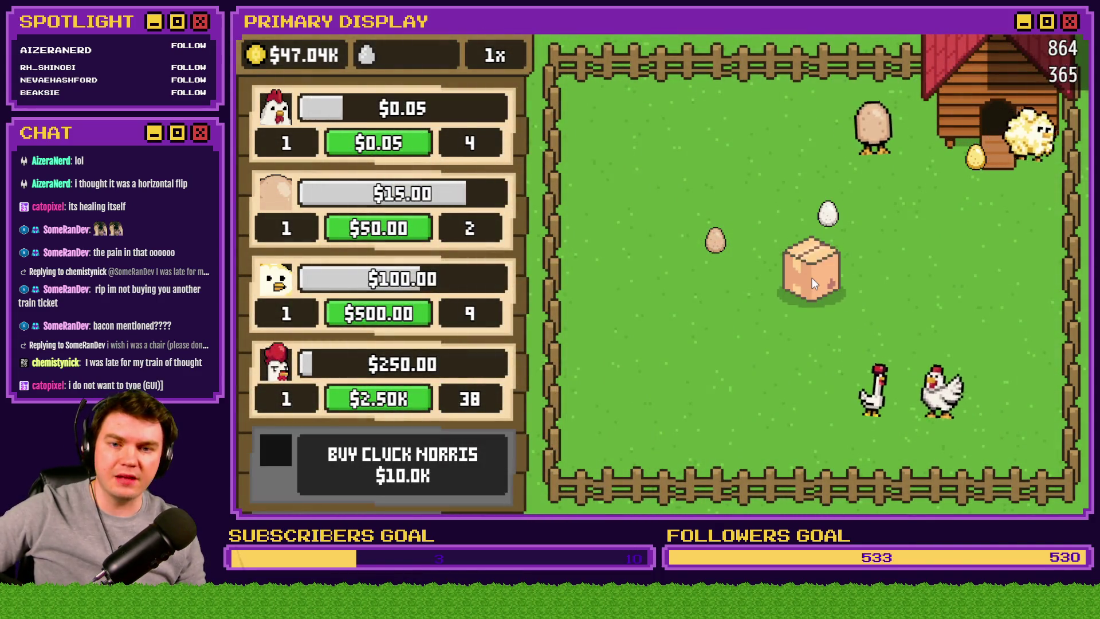
{"action": "left_click", "coordinate": [814, 285]}
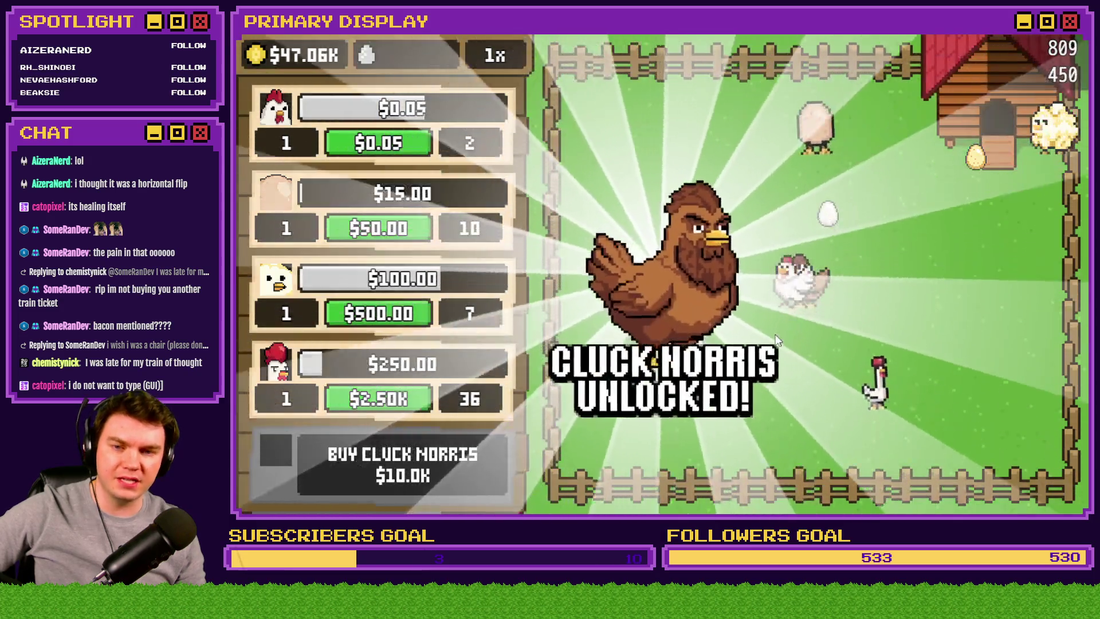
{"action": "scroll", "coordinate": [445, 163], "scroll_direction": "down", "scroll_amount": 5}
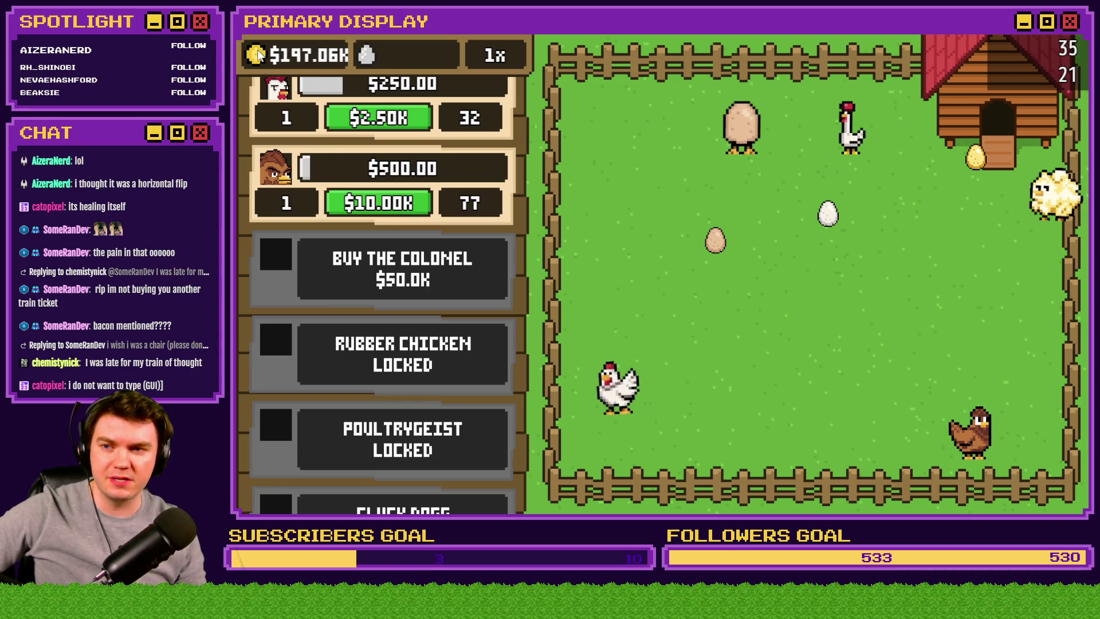
- Buy another Cluck Norris and The Colonel ($50.0K), opening the Colonel, Rubber Chicken and Poultrygeist crates
{"action": "left_click", "coordinate": [378, 203]}
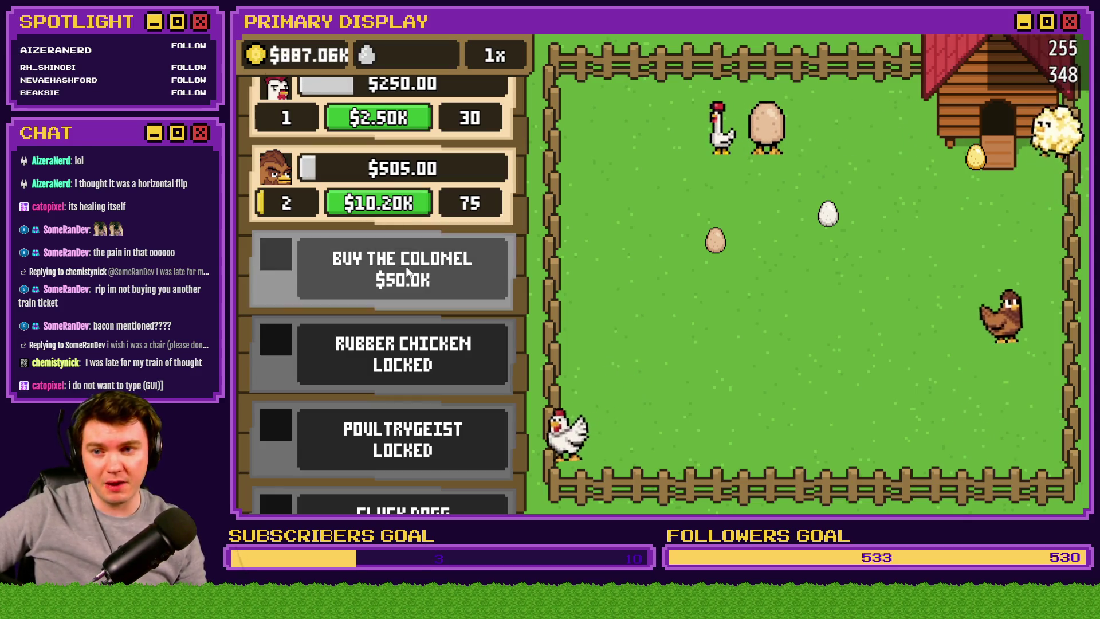
{"action": "left_click", "coordinate": [402, 269]}
{"action": "left_click", "coordinate": [811, 275]}
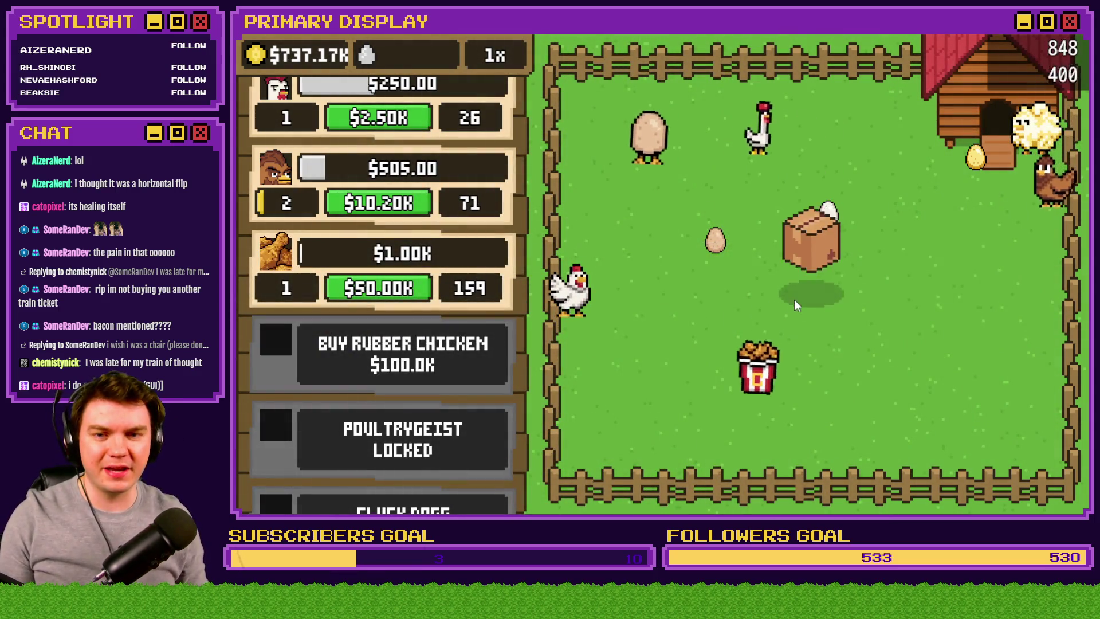
{"action": "left_click", "coordinate": [804, 284]}
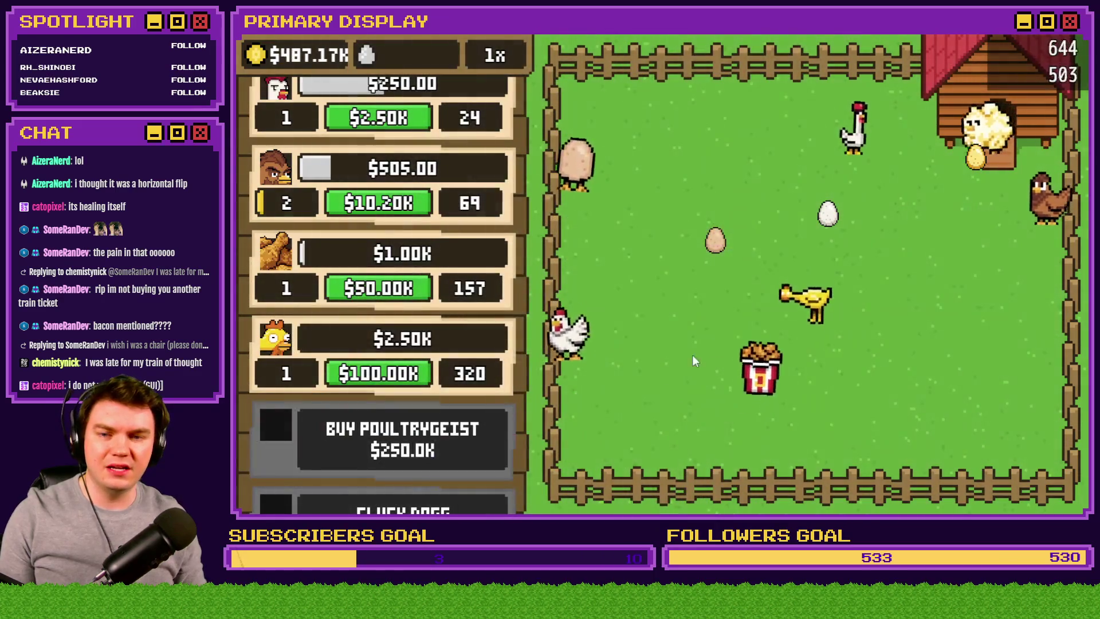
{"action": "left_click", "coordinate": [823, 278]}
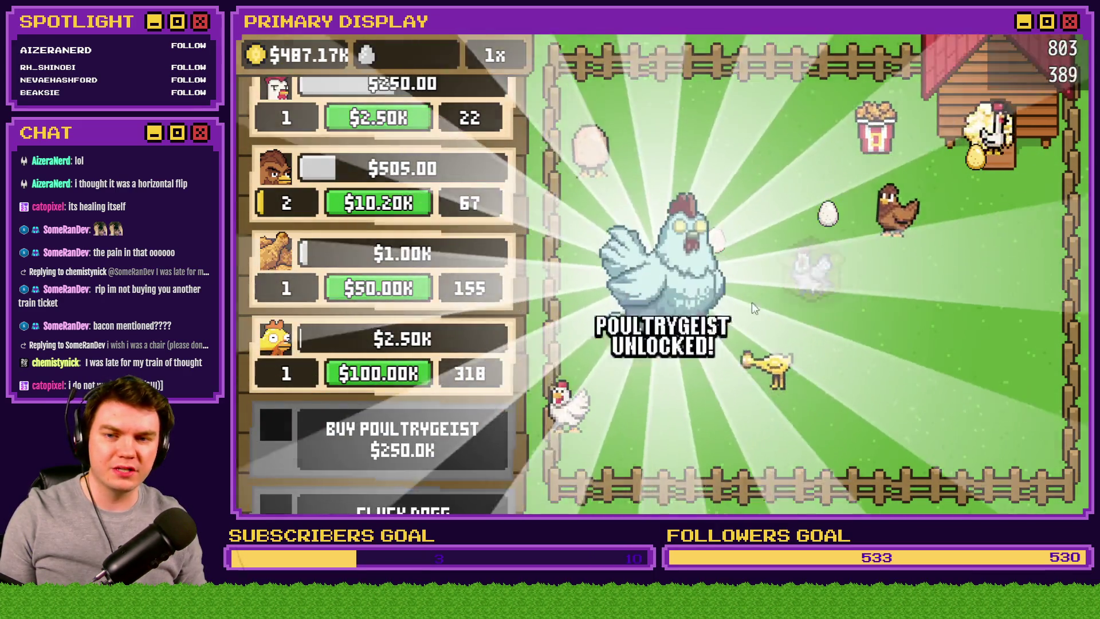
{"action": "scroll", "coordinate": [487, 365], "scroll_direction": "down", "scroll_amount": 3}
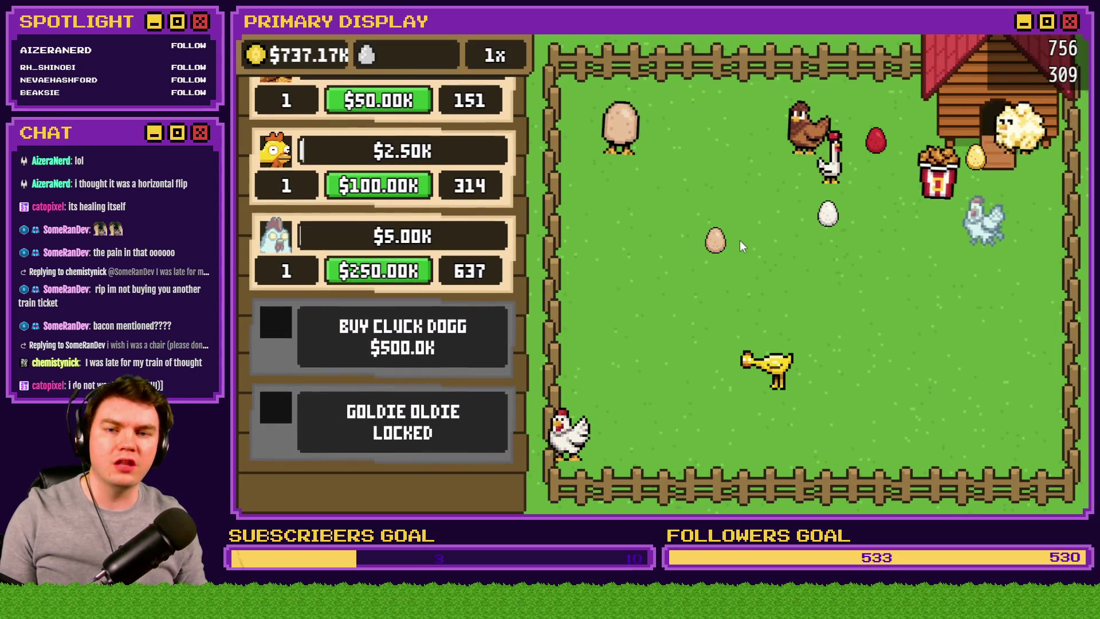
- Buy and uncrate Cluck Dogg ($500.0K) and Goldie Oldie ($1.0M)
{"action": "left_click", "coordinate": [402, 338]}
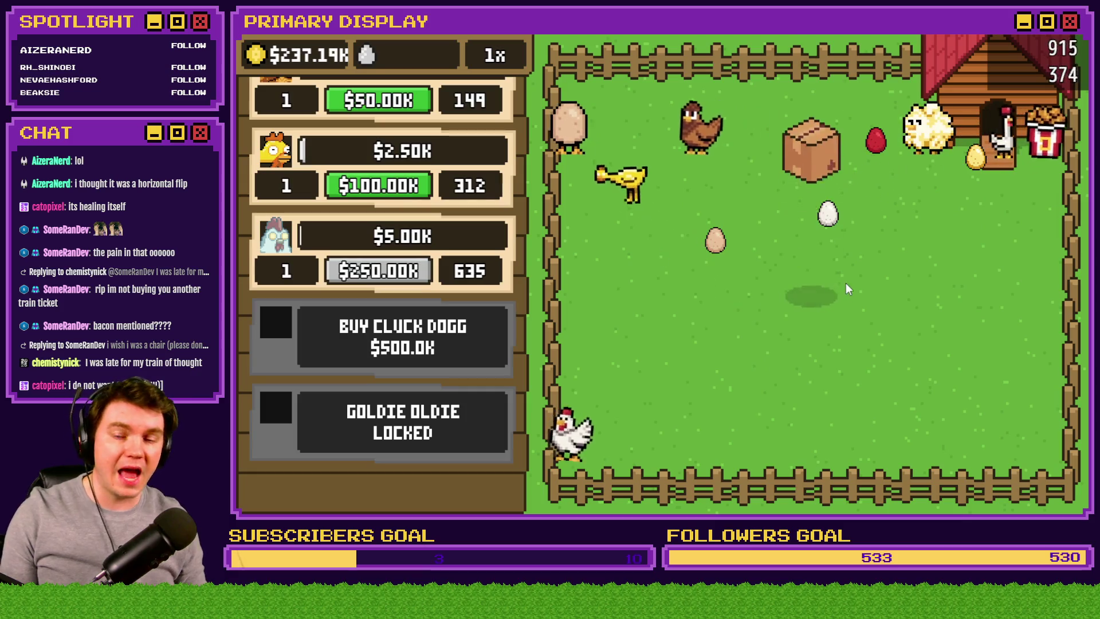
{"action": "left_click", "coordinate": [821, 276]}
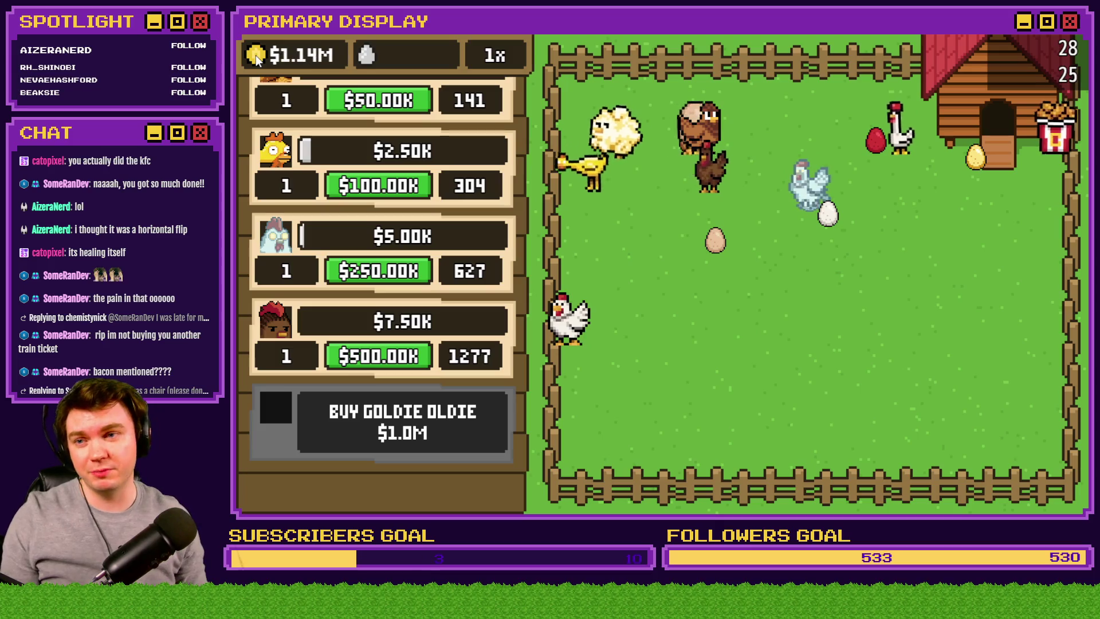
{"action": "left_click", "coordinate": [396, 413]}
{"action": "left_click", "coordinate": [798, 280]}
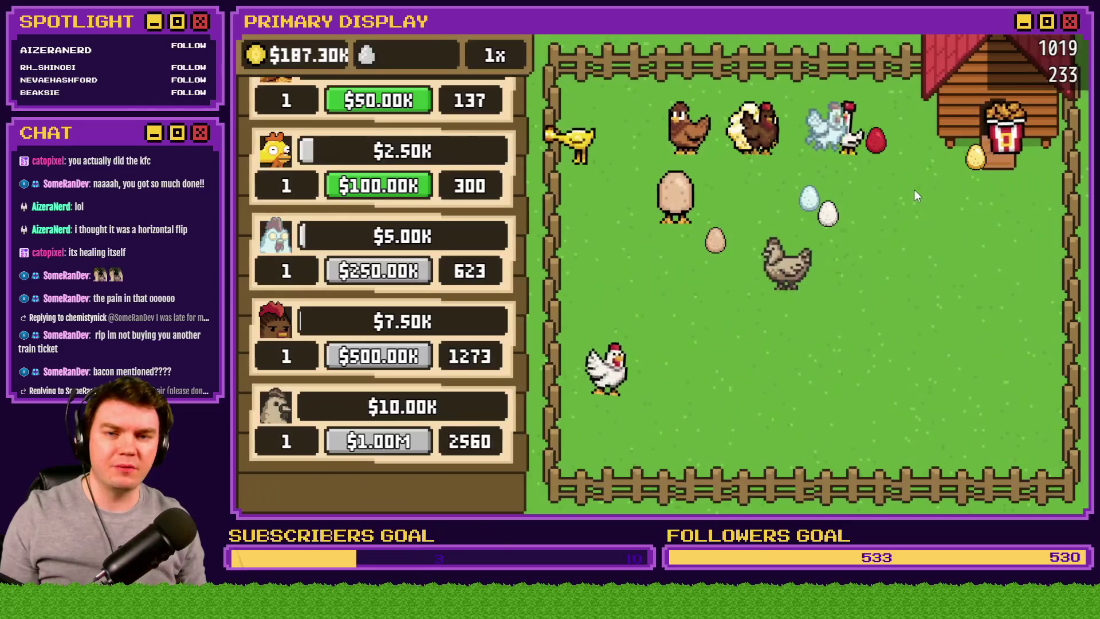
- Carry the red, golden and brown eggs to the shop, dropping white and brown eggs in the field
{"action": "mouse_move", "coordinate": [874, 156]}
{"action": "left_mouse_down"}
{"action": "mouse_move", "coordinate": [872, 178]}
{"action": "mouse_move", "coordinate": [811, 222]}
{"action": "mouse_move", "coordinate": [496, 229]}
{"action": "mouse_move", "coordinate": [681, 248]}
{"action": "mouse_move", "coordinate": [539, 228]}
{"action": "mouse_move", "coordinate": [553, 217]}
{"action": "left_mouse_up"}
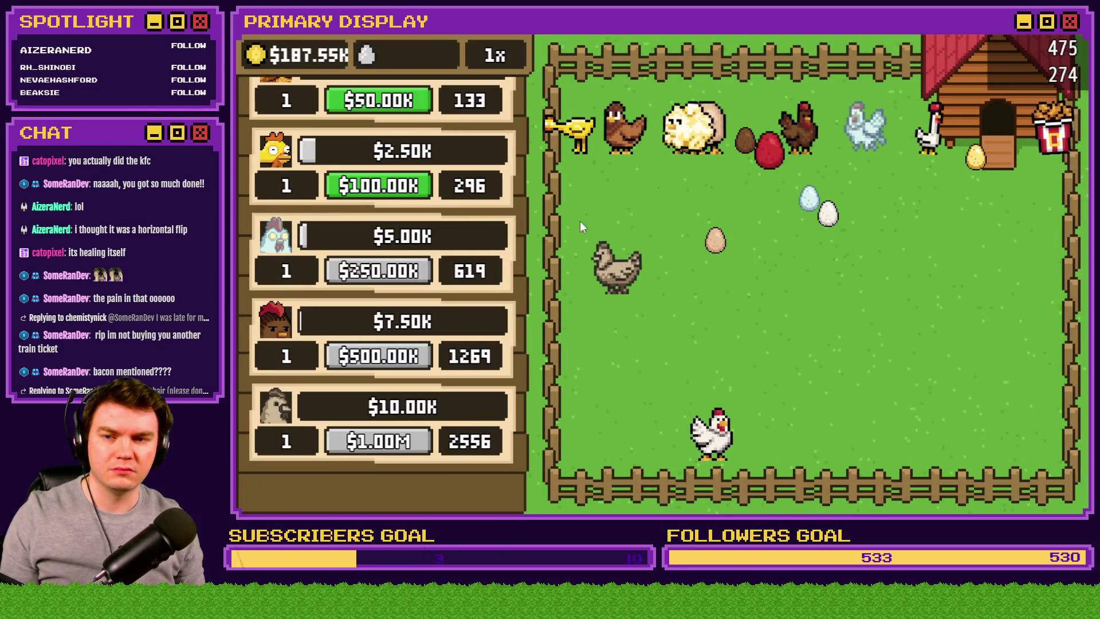
{"action": "mouse_move", "coordinate": [825, 215]}
{"action": "left_mouse_down"}
{"action": "mouse_move", "coordinate": [699, 338]}
{"action": "mouse_move", "coordinate": [697, 328]}
{"action": "left_mouse_up"}
{"action": "mouse_move", "coordinate": [715, 240]}
{"action": "left_mouse_down"}
{"action": "mouse_move", "coordinate": [838, 305]}
{"action": "mouse_move", "coordinate": [915, 310]}
{"action": "left_mouse_up"}
{"action": "left_click_drag", "start_coordinate": [810, 199], "coordinate": [887, 339]}
{"action": "left_click_drag", "start_coordinate": [976, 156], "coordinate": [972, 329]}
{"action": "mouse_move", "coordinate": [689, 142]}
{"action": "left_mouse_down"}
{"action": "mouse_move", "coordinate": [599, 204]}
{"action": "mouse_move", "coordinate": [376, 479]}
{"action": "mouse_move", "coordinate": [733, 157]}
{"action": "mouse_move", "coordinate": [477, 414]}
{"action": "mouse_move", "coordinate": [901, 361]}
{"action": "left_mouse_up"}
{"action": "mouse_move", "coordinate": [682, 167]}
{"action": "left_mouse_down"}
{"action": "mouse_move", "coordinate": [748, 131]}
{"action": "mouse_move", "coordinate": [613, 335]}
{"action": "mouse_move", "coordinate": [682, 232]}
{"action": "mouse_move", "coordinate": [680, 168]}
{"action": "left_mouse_up"}
- Sell the brown, blue and white eggs, release a white egg into the field, and scroll the shop list up
{"action": "mouse_move", "coordinate": [675, 325]}
{"action": "left_mouse_down"}
{"action": "mouse_move", "coordinate": [570, 248]}
{"action": "mouse_move", "coordinate": [639, 348]}
{"action": "left_mouse_up"}
{"action": "mouse_move", "coordinate": [682, 166]}
{"action": "left_mouse_down"}
{"action": "mouse_move", "coordinate": [596, 191]}
{"action": "mouse_move", "coordinate": [640, 192]}
{"action": "mouse_move", "coordinate": [872, 284]}
{"action": "left_mouse_up"}
{"action": "mouse_move", "coordinate": [901, 351]}
{"action": "left_mouse_down"}
{"action": "mouse_move", "coordinate": [443, 446]}
{"action": "mouse_move", "coordinate": [516, 409]}
{"action": "mouse_move", "coordinate": [541, 424]}
{"action": "mouse_move", "coordinate": [530, 338]}
{"action": "left_mouse_up"}
{"action": "mouse_move", "coordinate": [887, 339]}
{"action": "left_mouse_down"}
{"action": "mouse_move", "coordinate": [621, 411]}
{"action": "mouse_move", "coordinate": [572, 449]}
{"action": "left_mouse_up"}
{"action": "left_click_drag", "start_coordinate": [676, 375], "coordinate": [506, 472]}
{"action": "mouse_move", "coordinate": [817, 102]}
{"action": "left_mouse_down"}
{"action": "mouse_move", "coordinate": [534, 409]}
{"action": "mouse_move", "coordinate": [692, 434]}
{"action": "left_mouse_up"}
{"action": "mouse_move", "coordinate": [916, 309]}
{"action": "left_mouse_down"}
{"action": "mouse_move", "coordinate": [547, 494]}
{"action": "mouse_move", "coordinate": [487, 502]}
{"action": "left_mouse_up"}
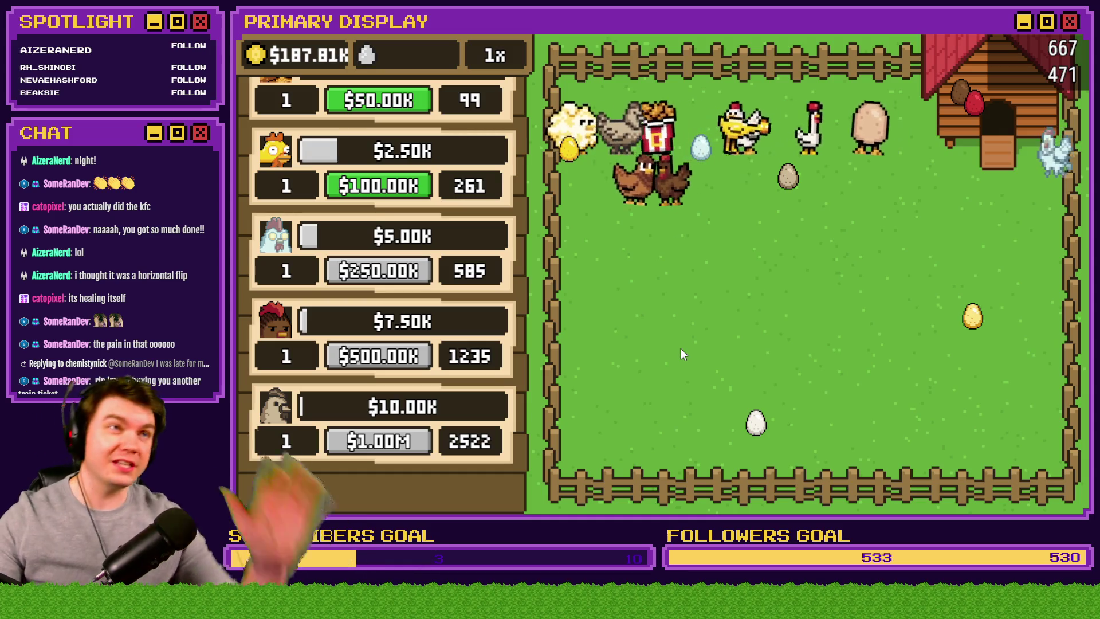
{"action": "mouse_move", "coordinate": [786, 184]}
{"action": "left_mouse_down"}
{"action": "mouse_move", "coordinate": [863, 368]}
{"action": "mouse_move", "coordinate": [641, 293]}
{"action": "mouse_move", "coordinate": [855, 318]}
{"action": "mouse_move", "coordinate": [656, 362]}
{"action": "left_mouse_up"}
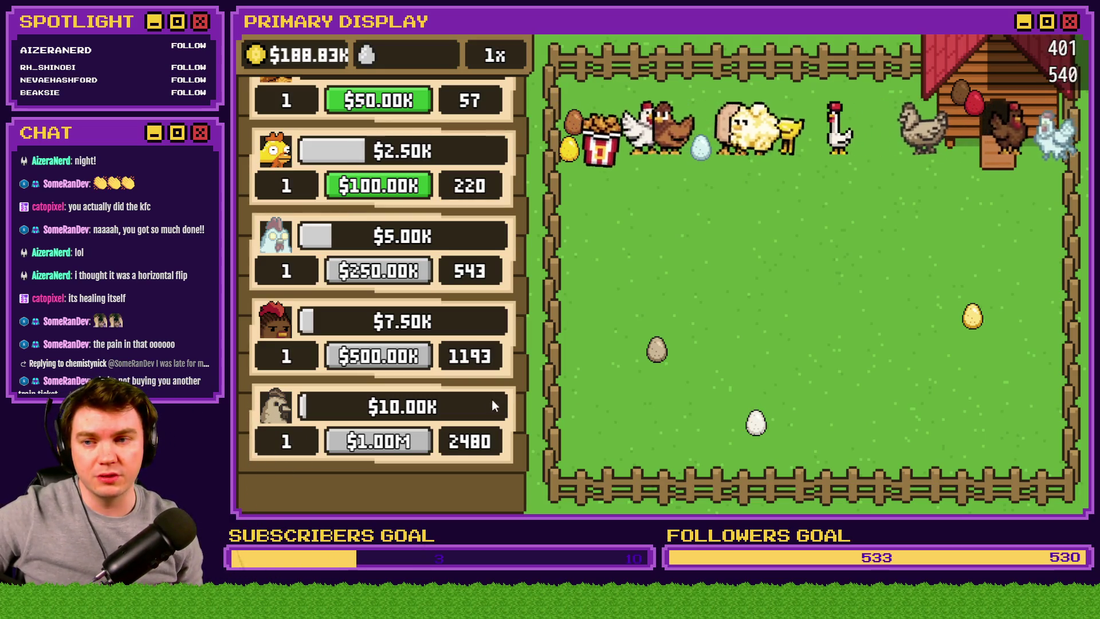
{"action": "scroll", "coordinate": [492, 401], "scroll_direction": "up", "scroll_amount": 15}
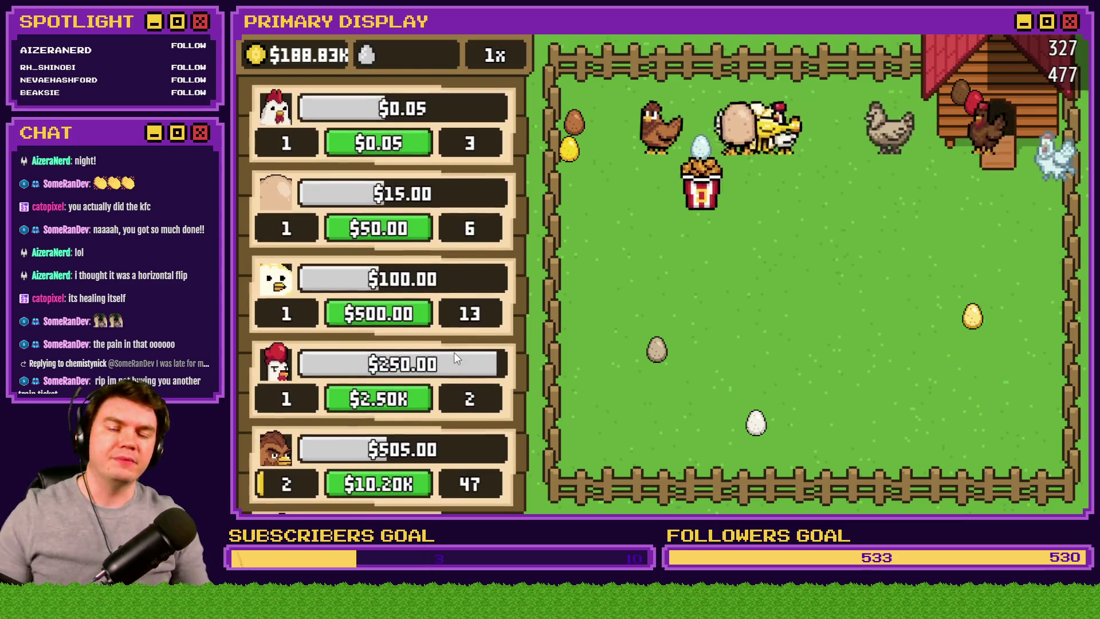